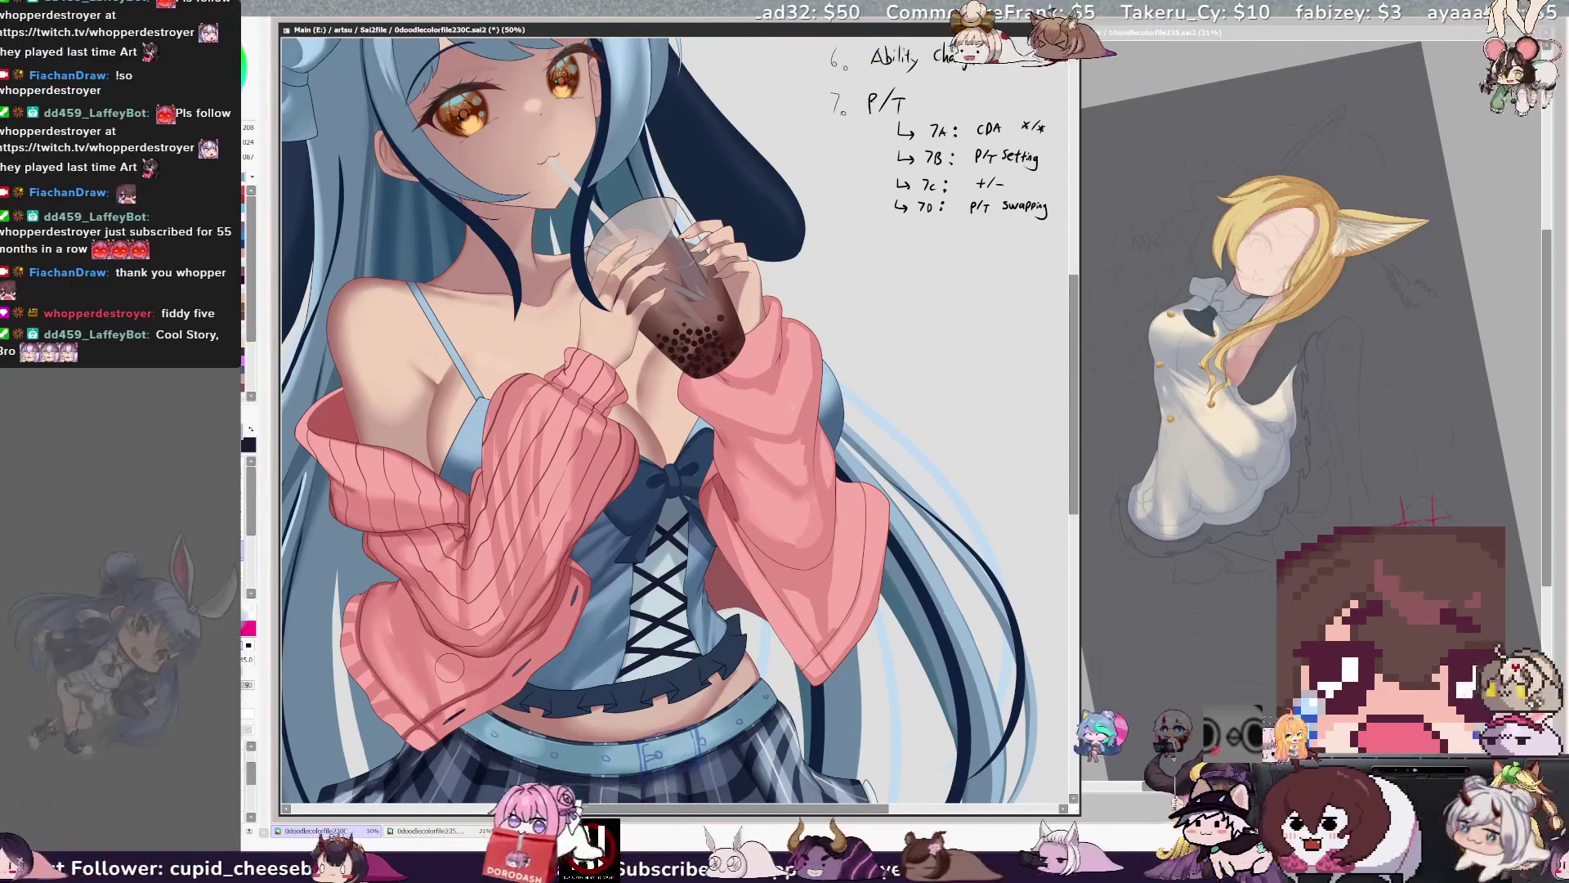
Pan across the illustration, zoom to 100% on the chest, and tilt the view counterclockwise.
drag(449, 668, 593, 669)
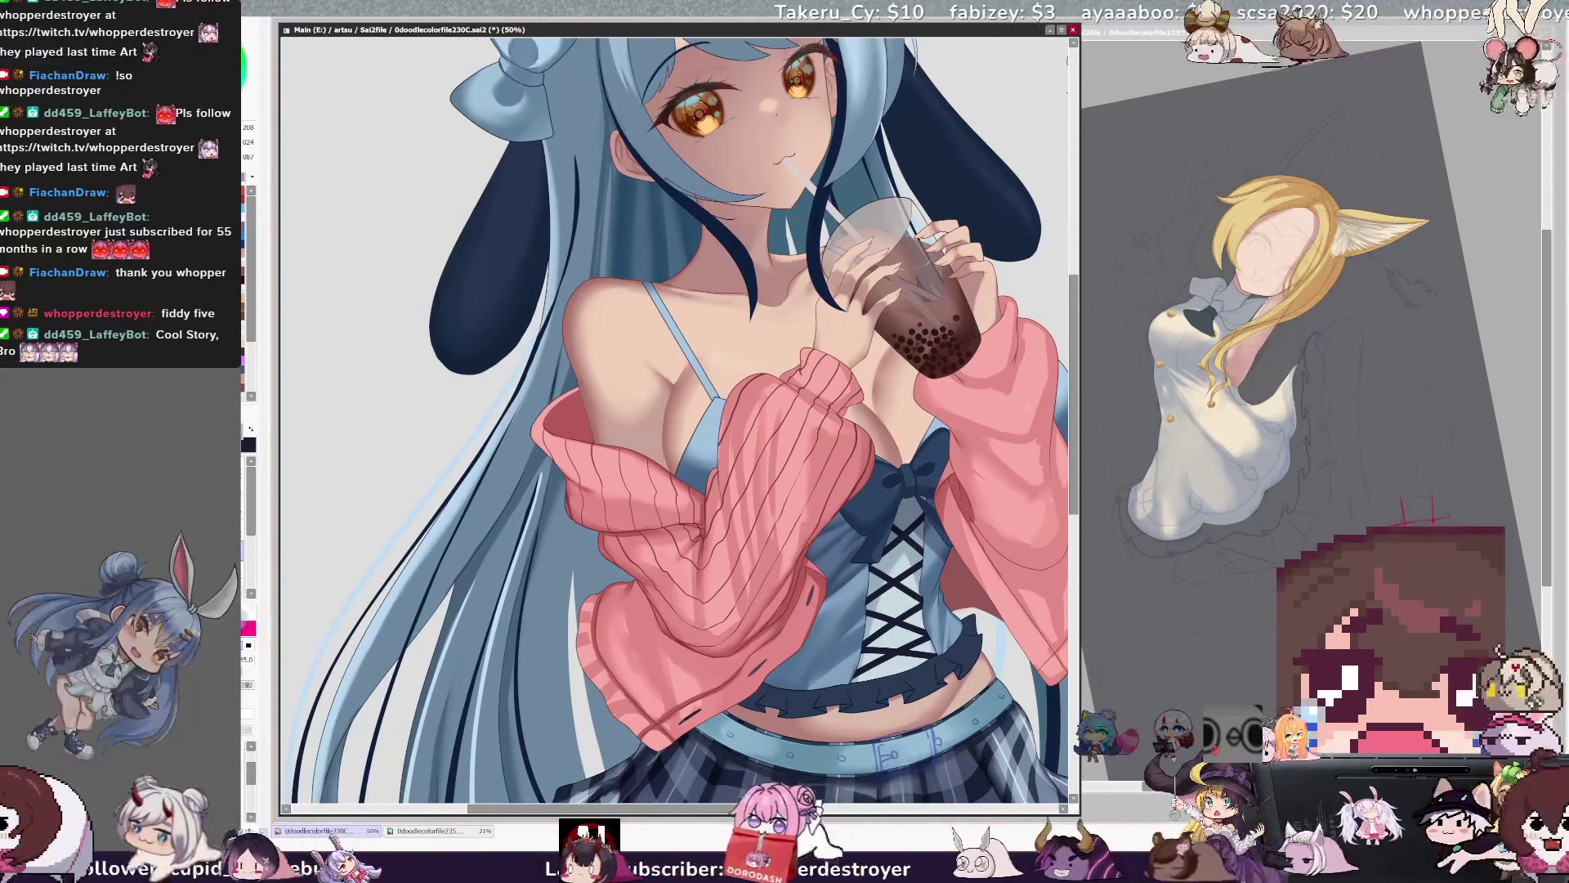
key(ctrl+plus)
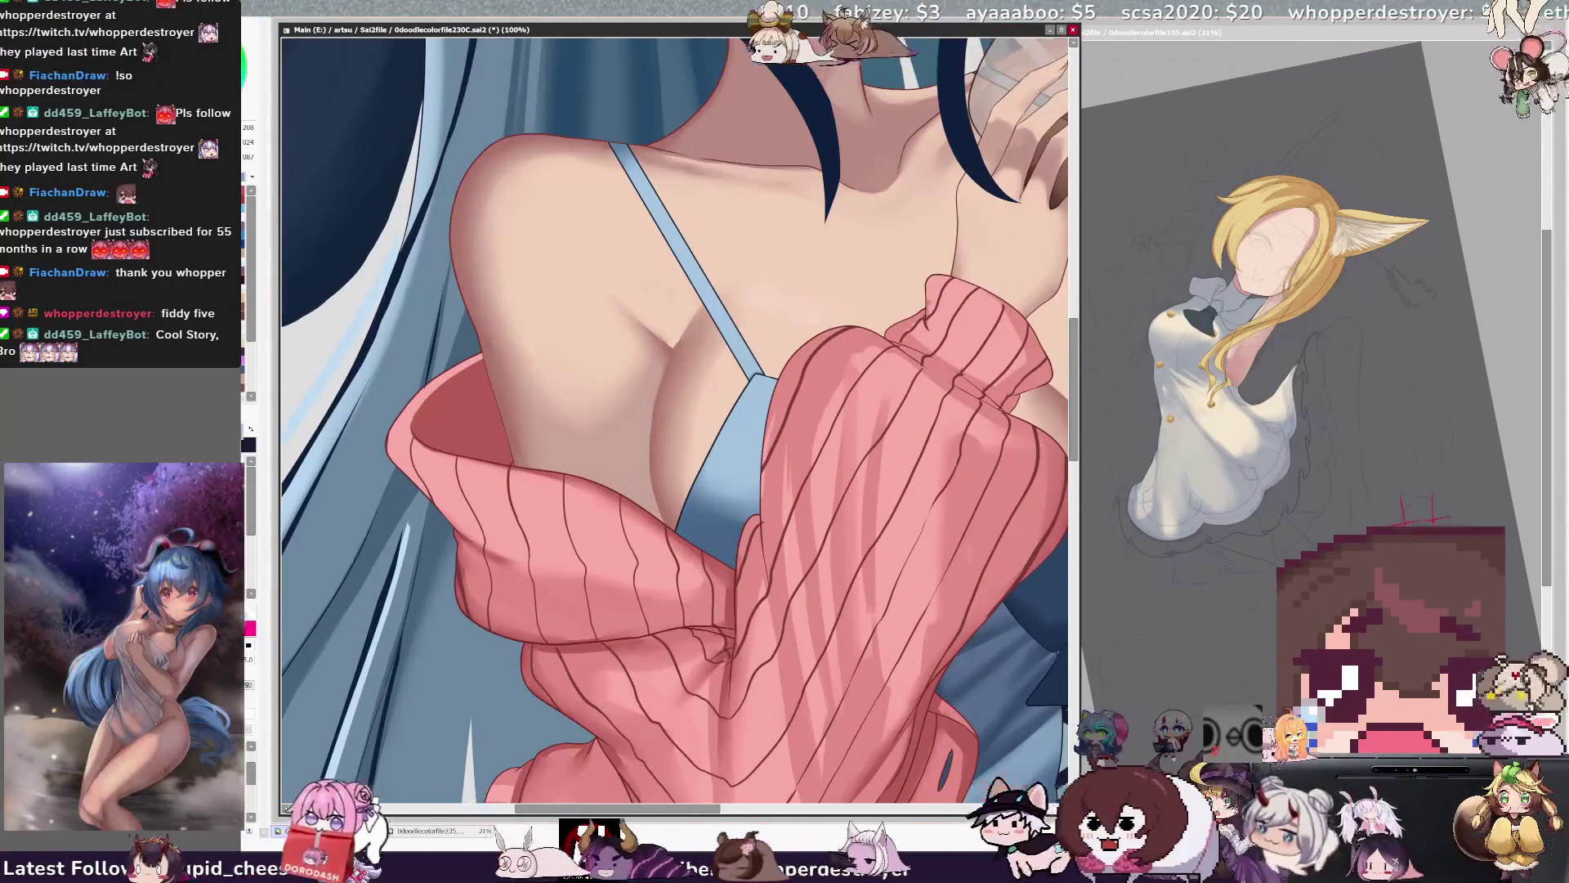
key(Delete)
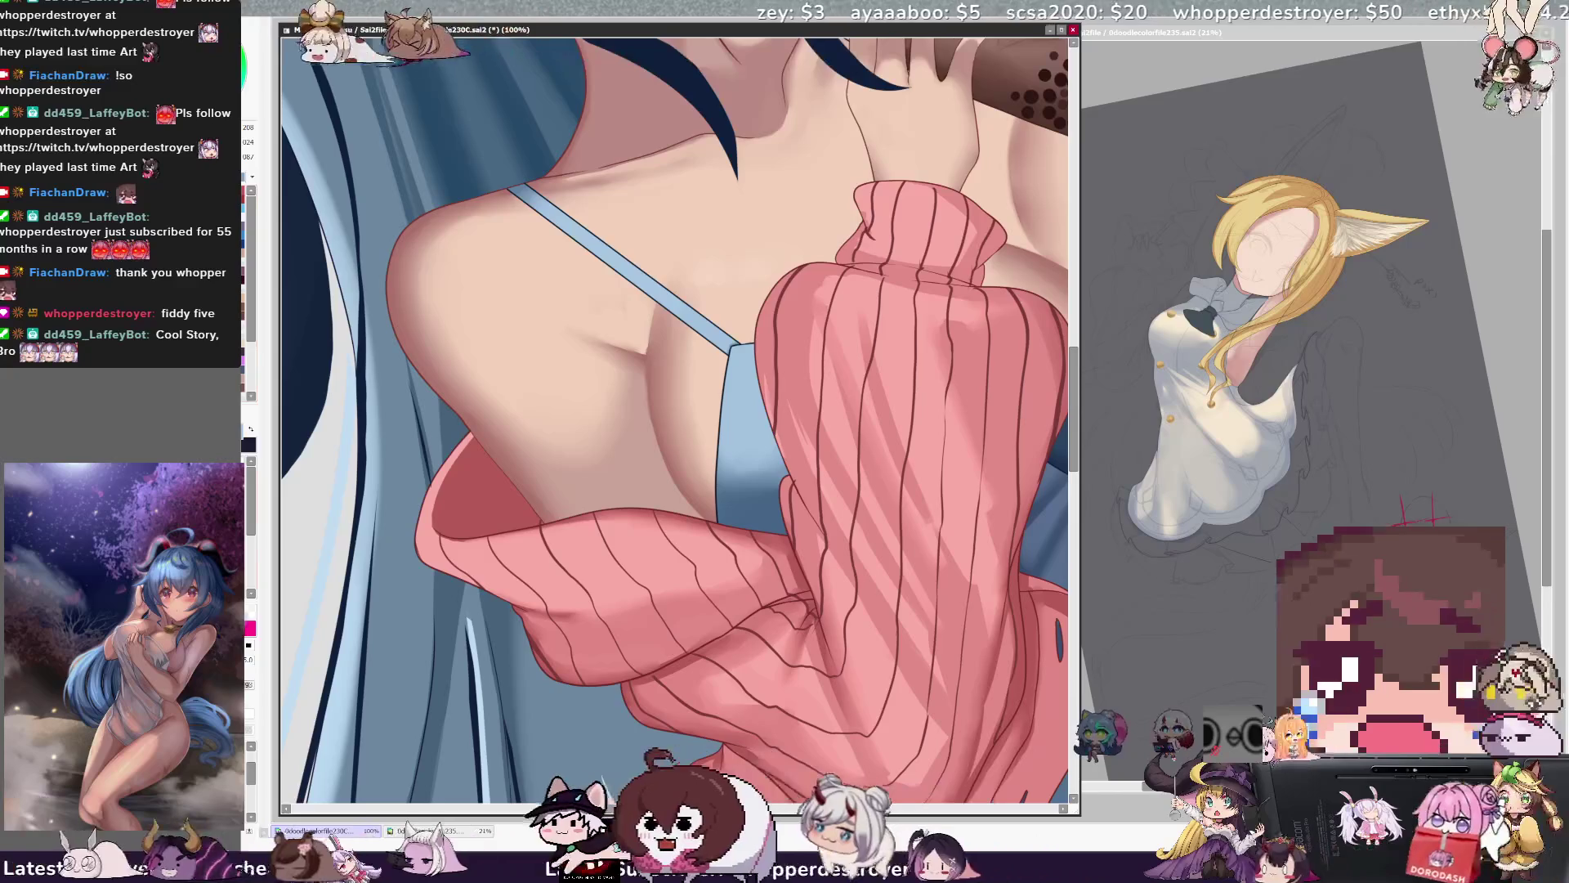
Resize the brush and pick the working layer, Layer50, from the canvas.
drag(432, 468, 426, 486)
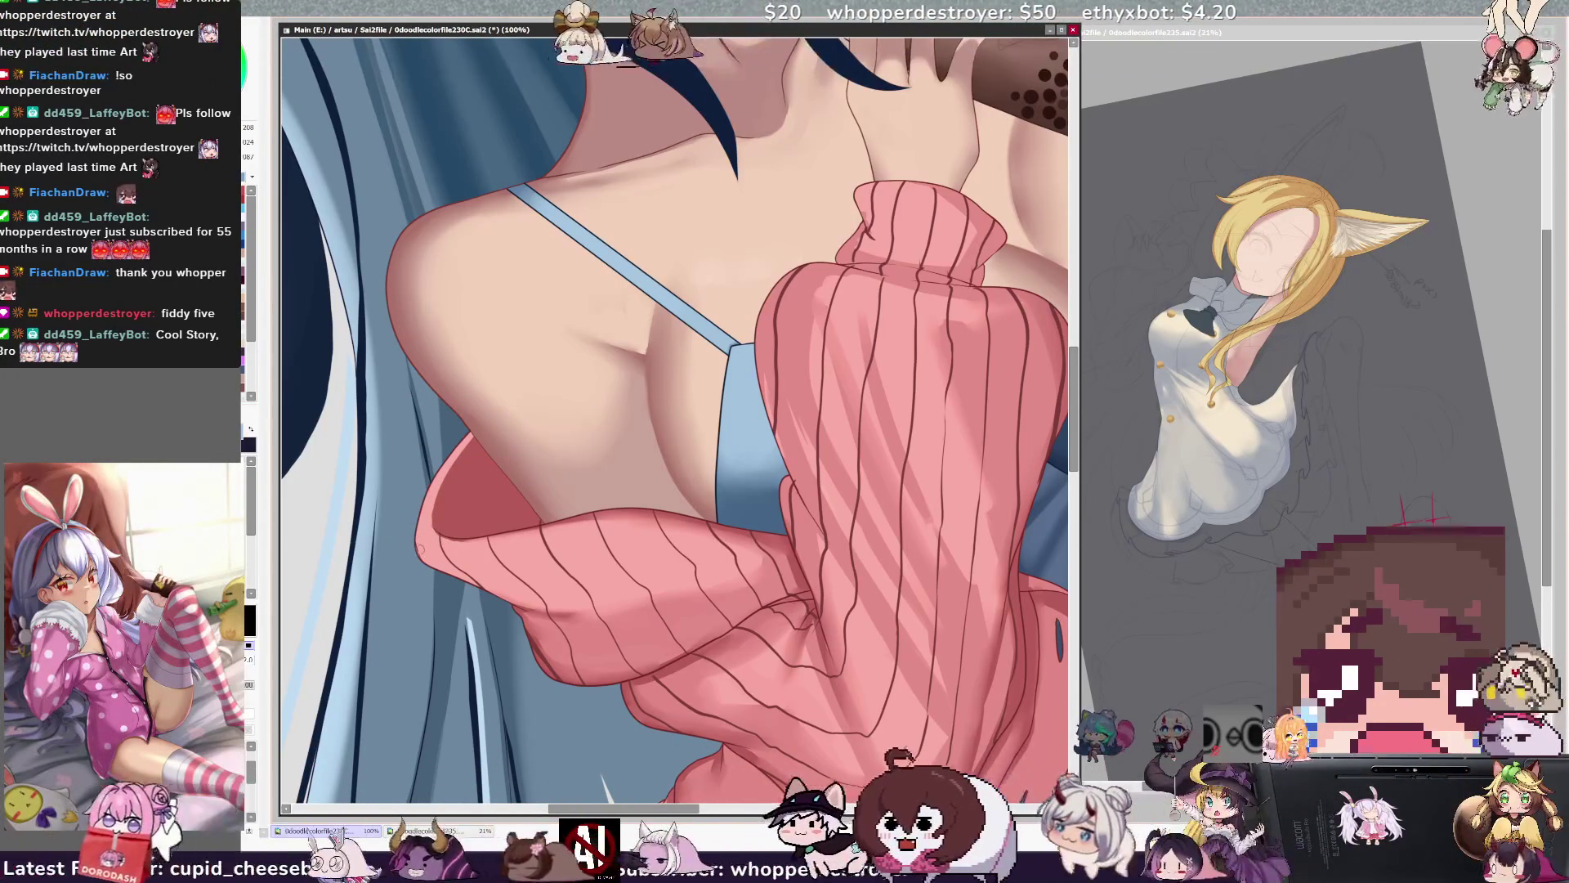
ctrl+shift+click(424, 554)
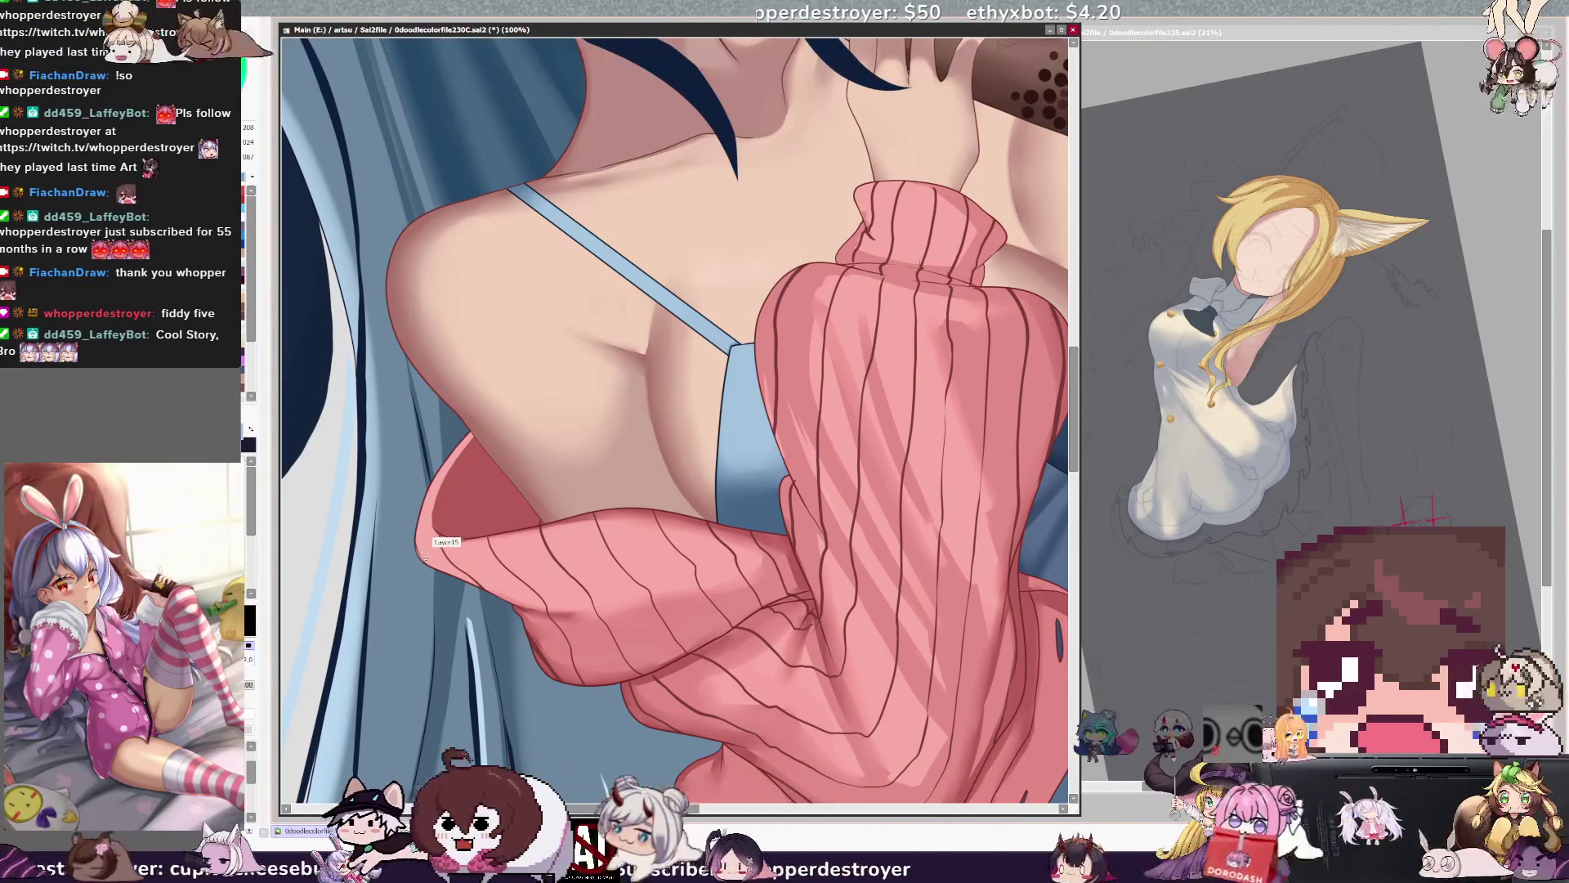
ctrl+shift+click(420, 552)
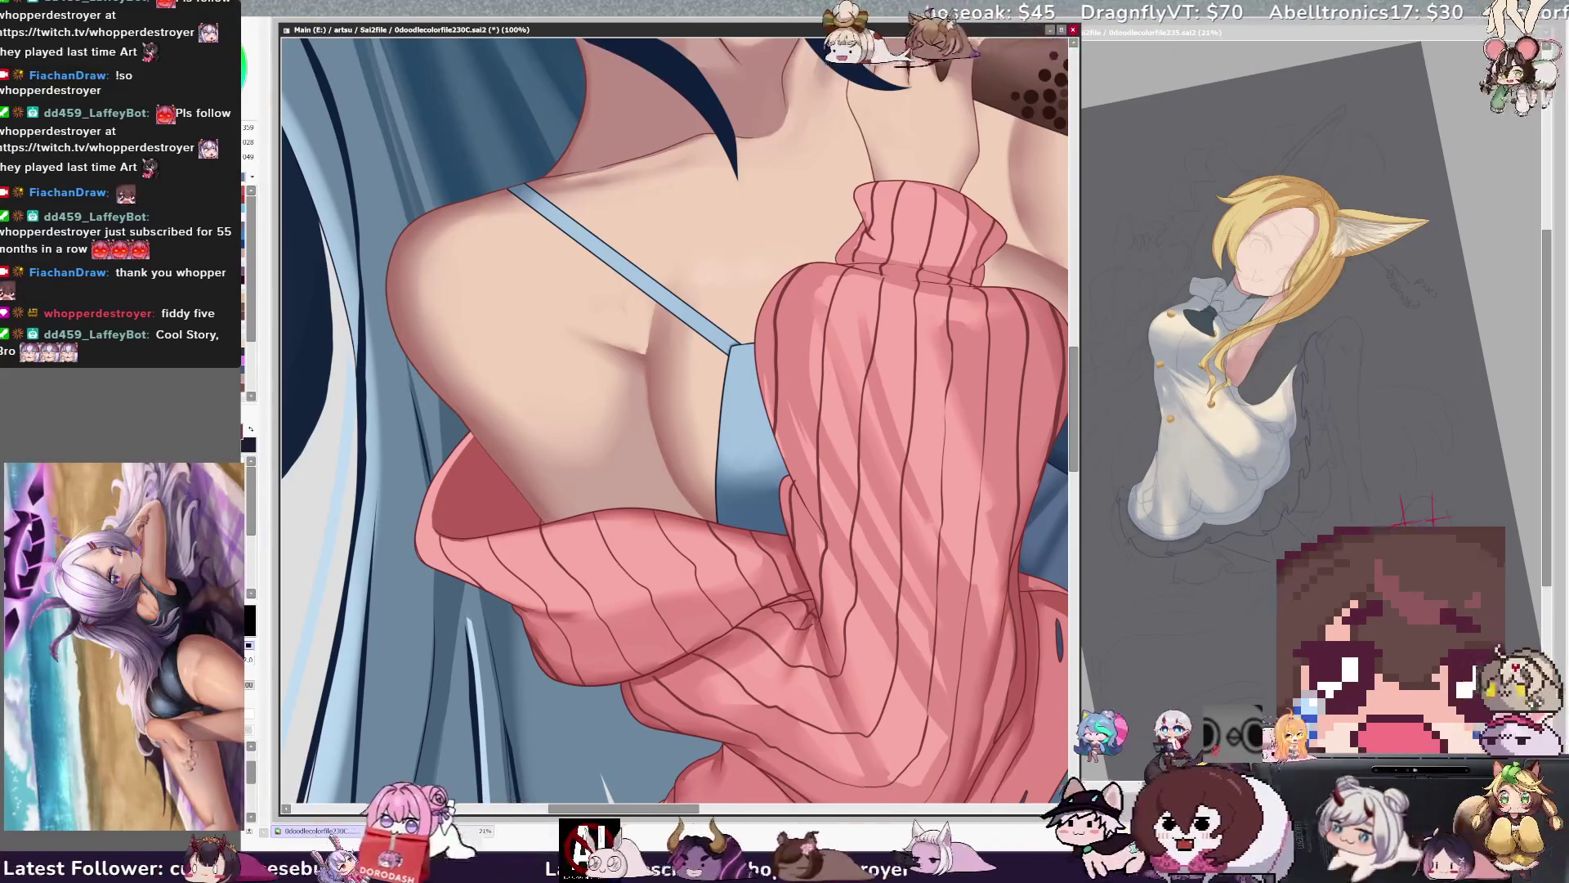
Rotate the view back clockwise and shrink the brush to size 10.
key(End)
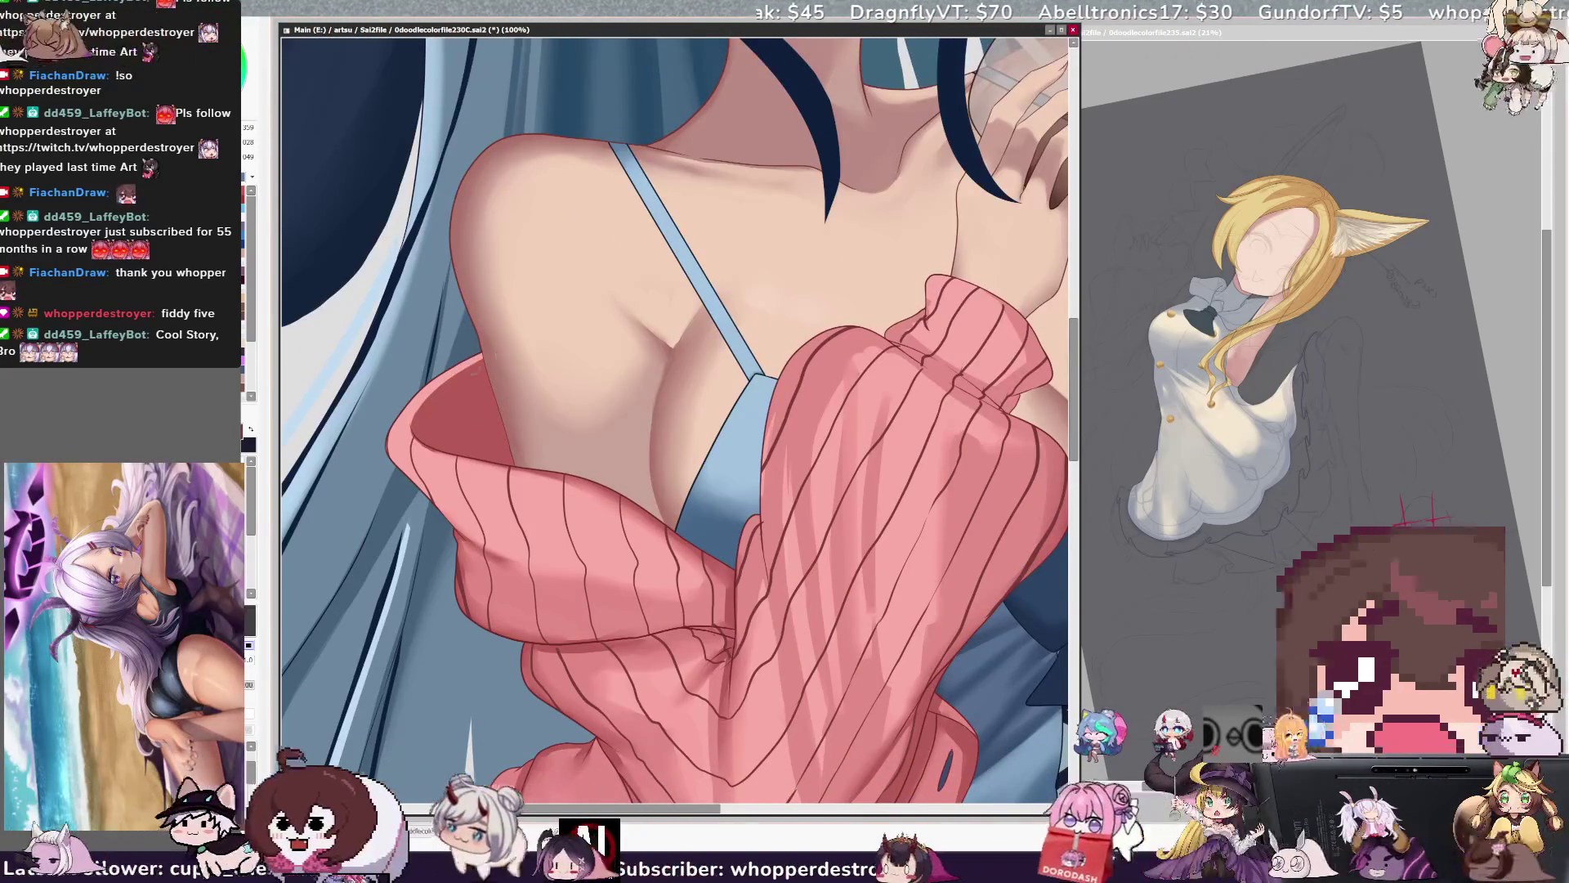
key(bracketleft)
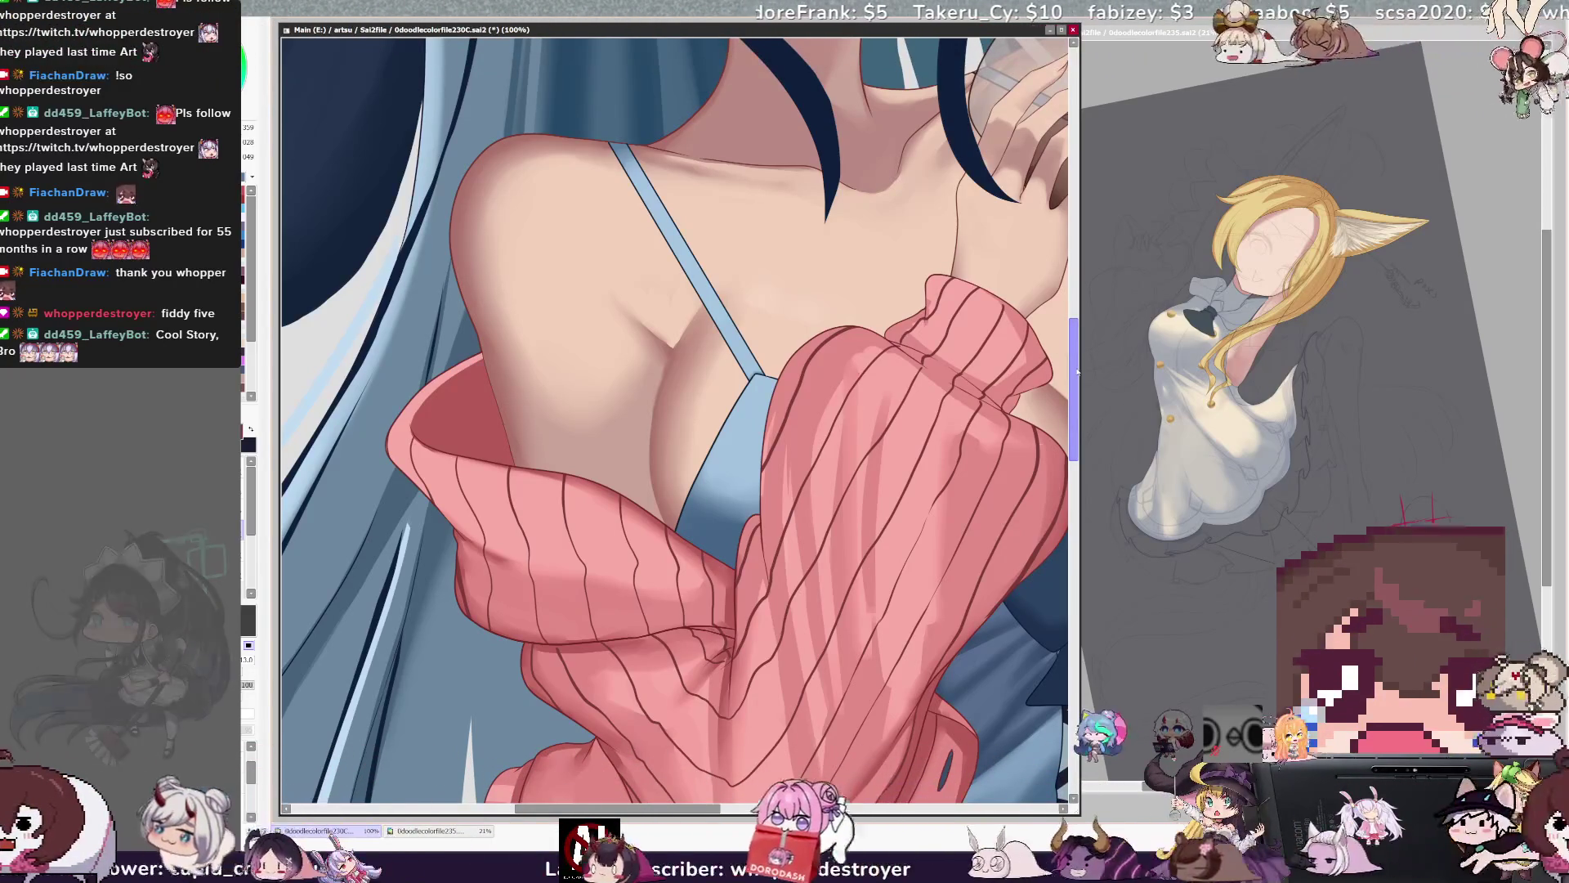
Zoom out to 33.3%, tilt and zoom to 75% on the sweater, then return to 33.3%.
key(ctrl+minus)
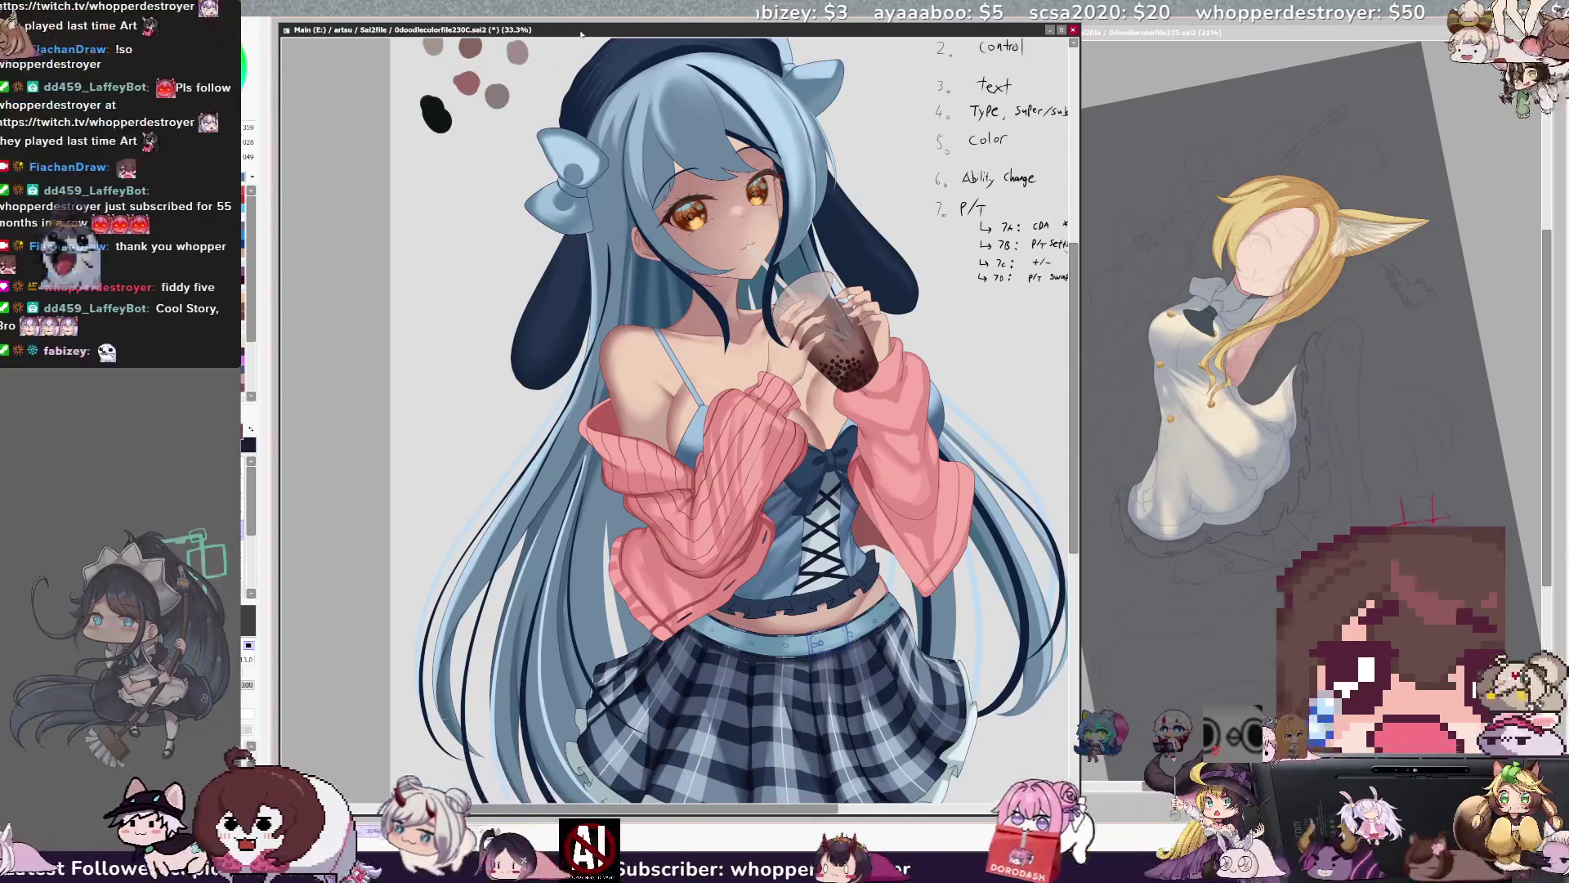
key(End)
key(ctrl+plus)
key(ctrl+plus)
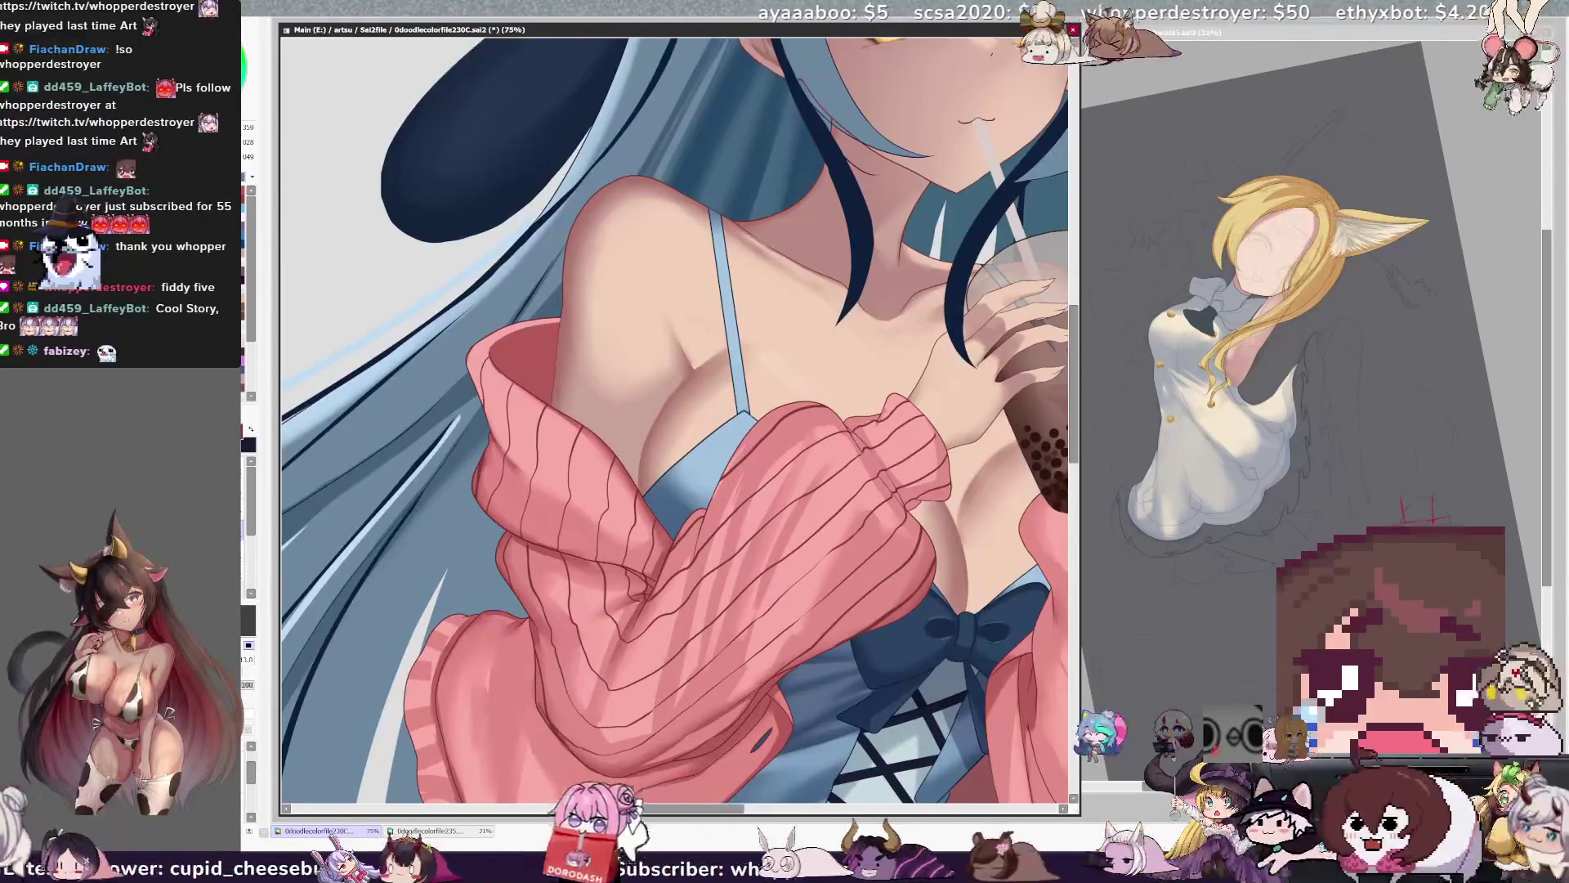
scroll(680, 419, down, 3)
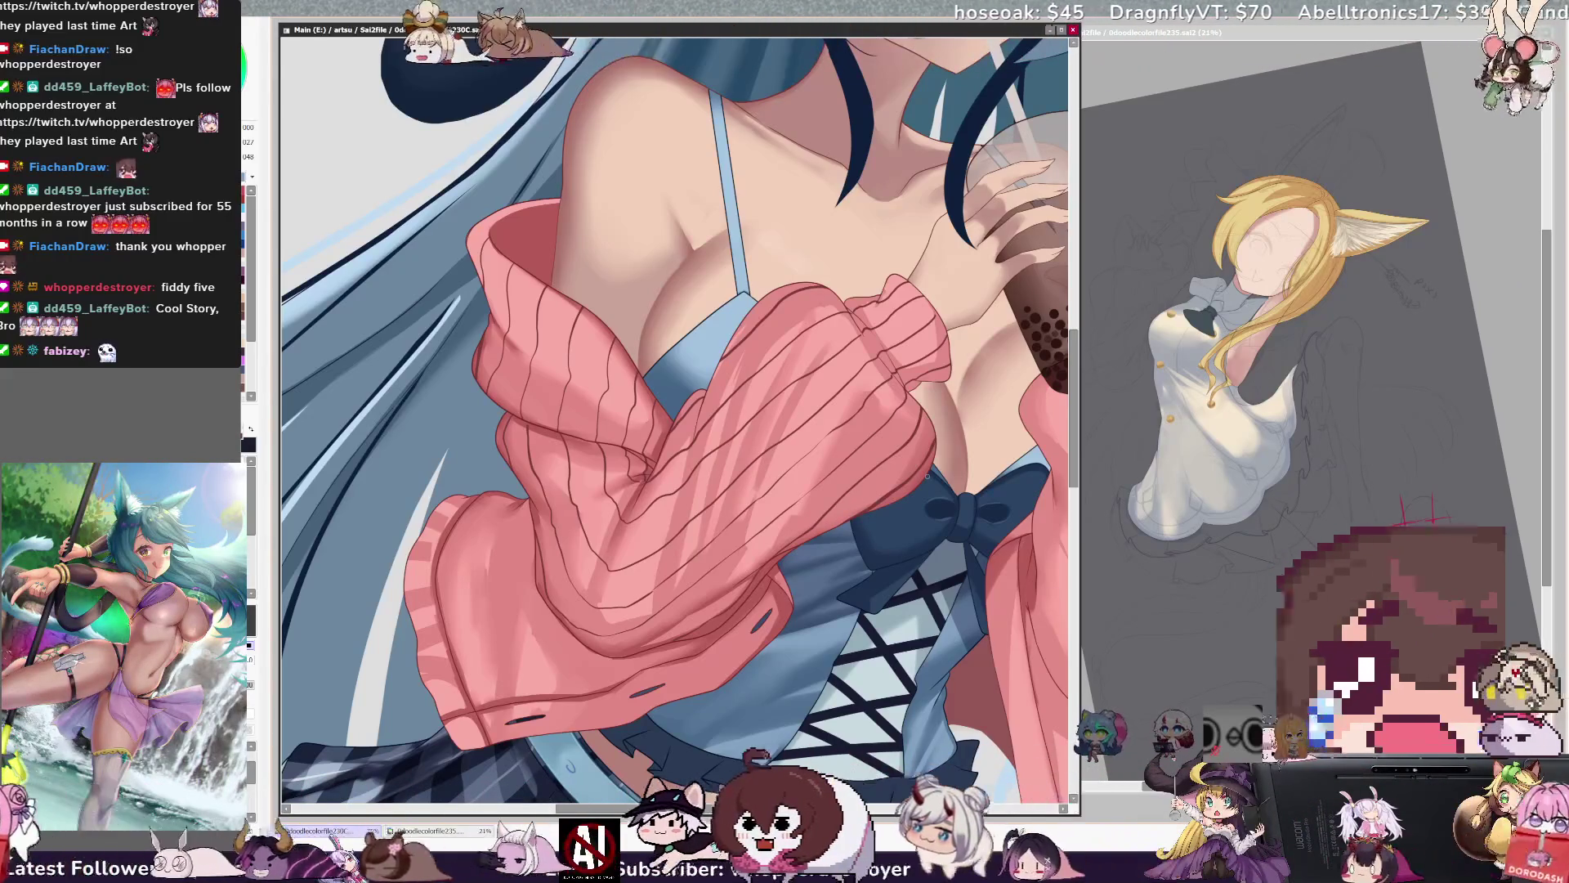
key(minus)
key(minus)
key(minus)
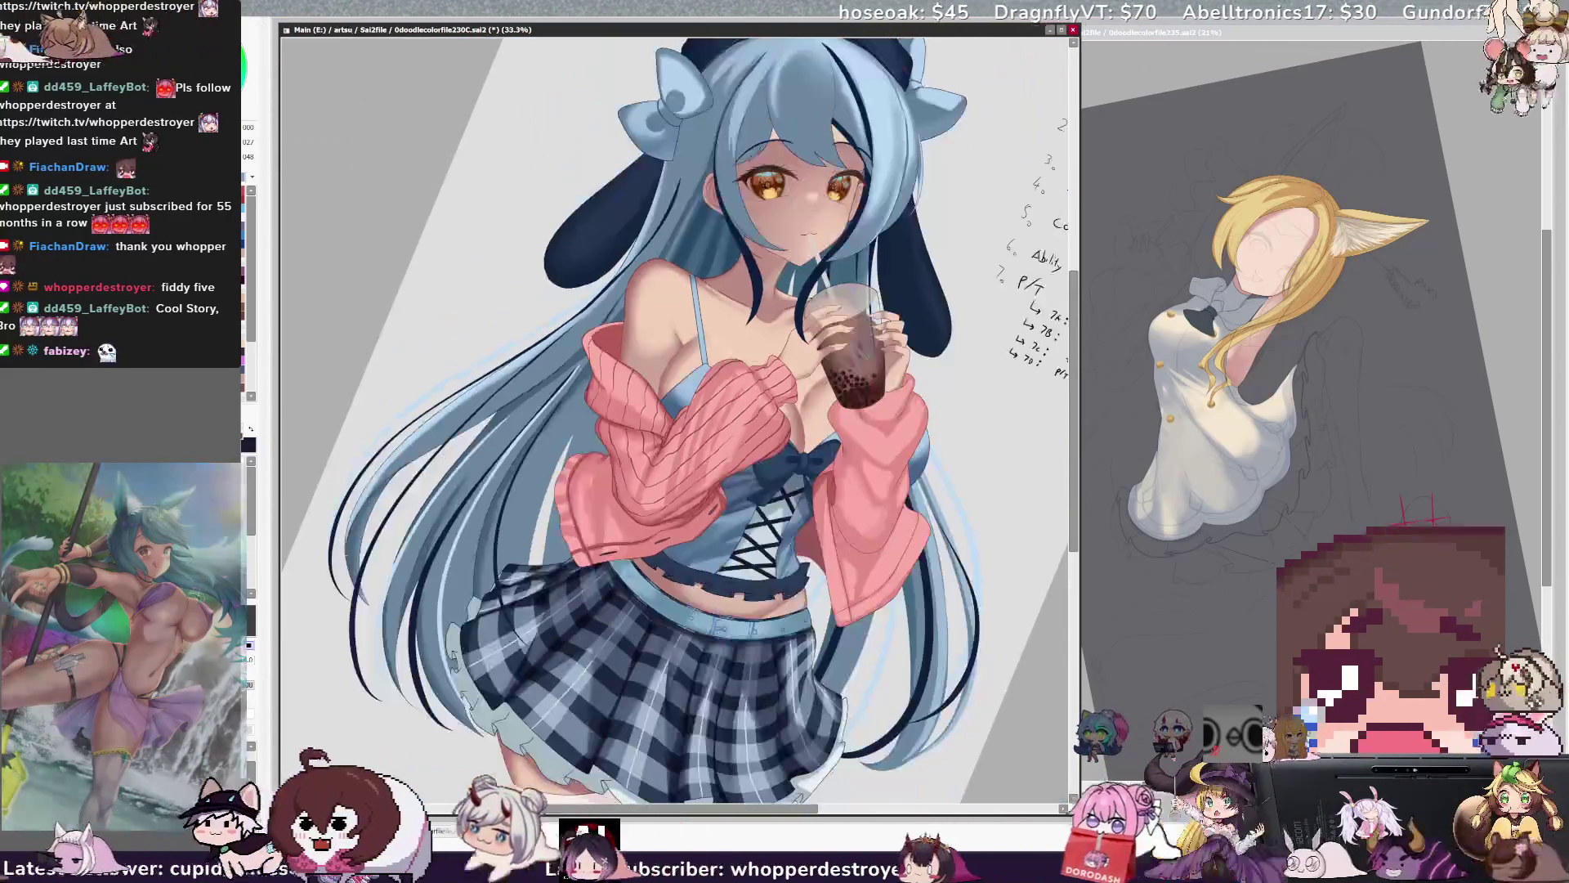
Straighten the view upright, pan to the face-to-waistband area, and zoom in to 50%.
key(Home)
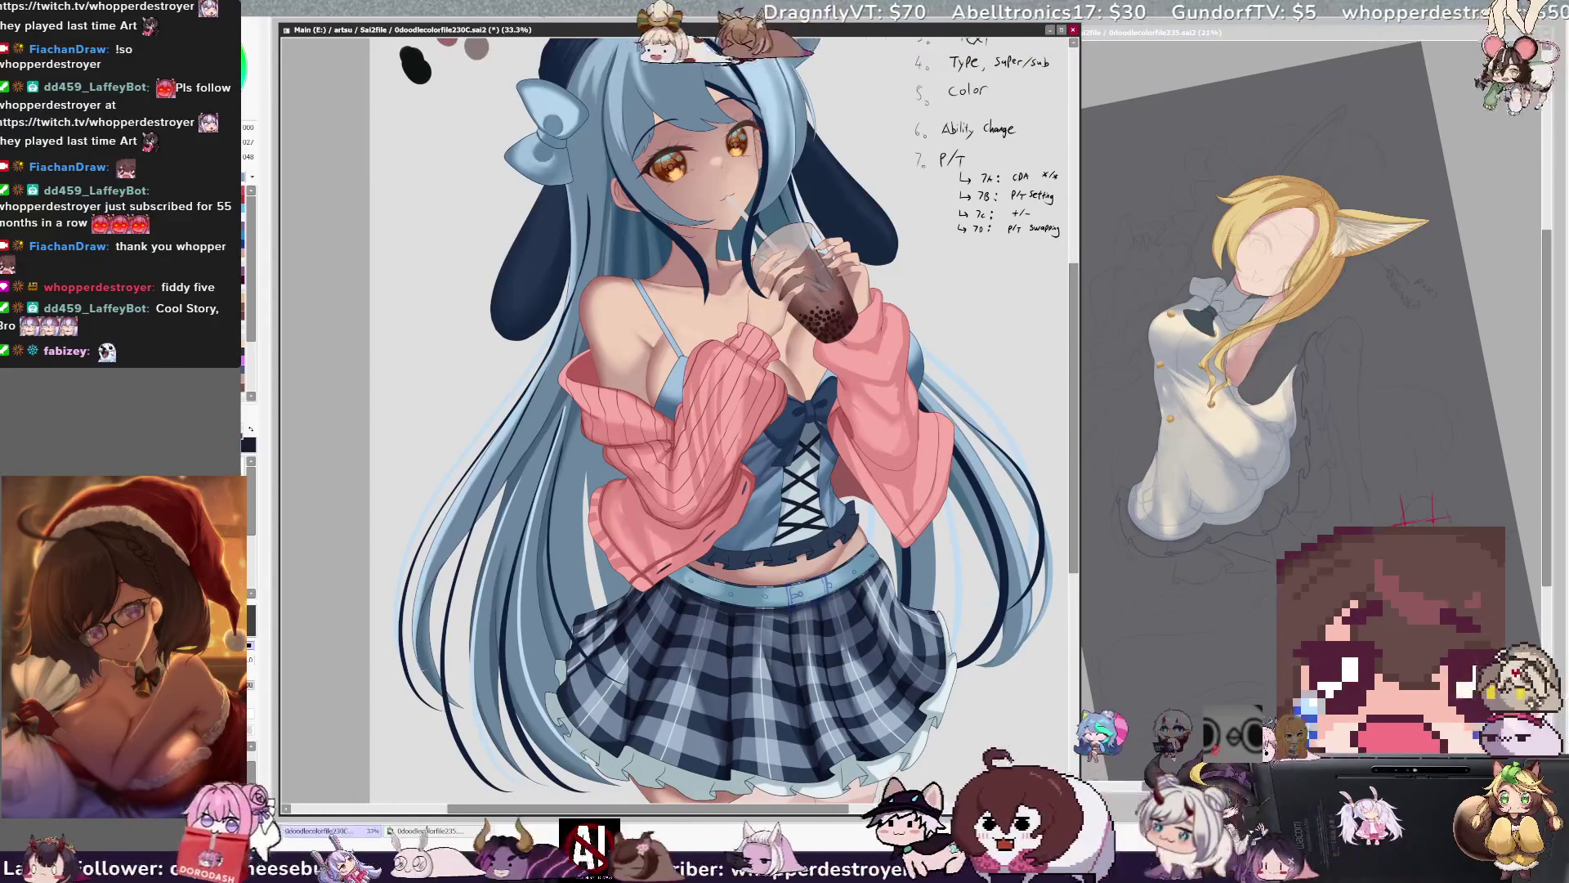
drag(850, 810, 885, 809)
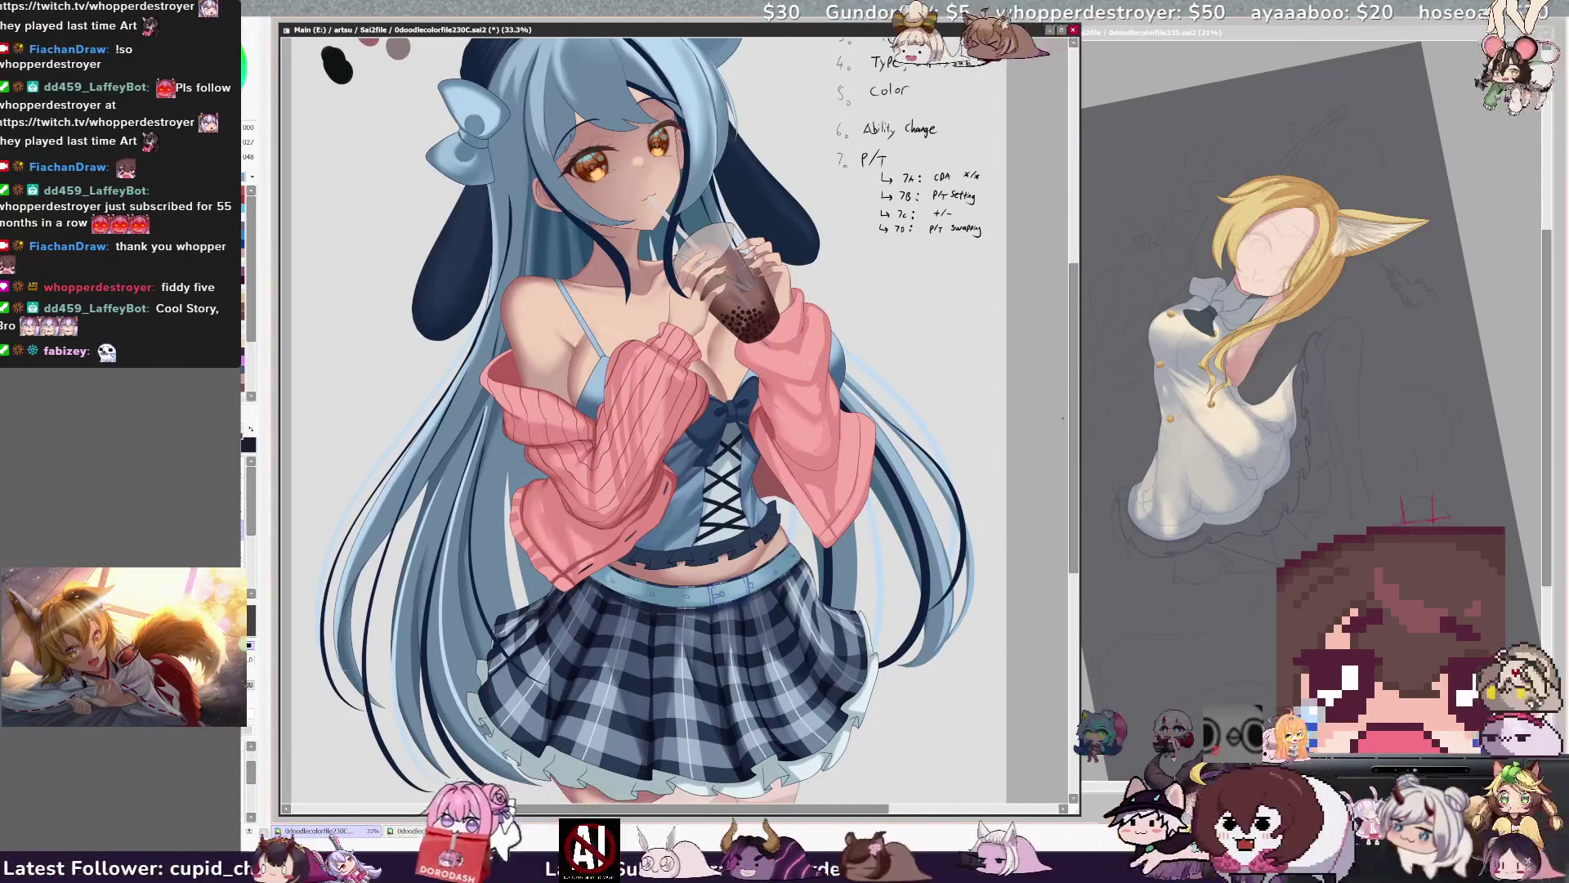
drag(1072, 456, 1071, 455)
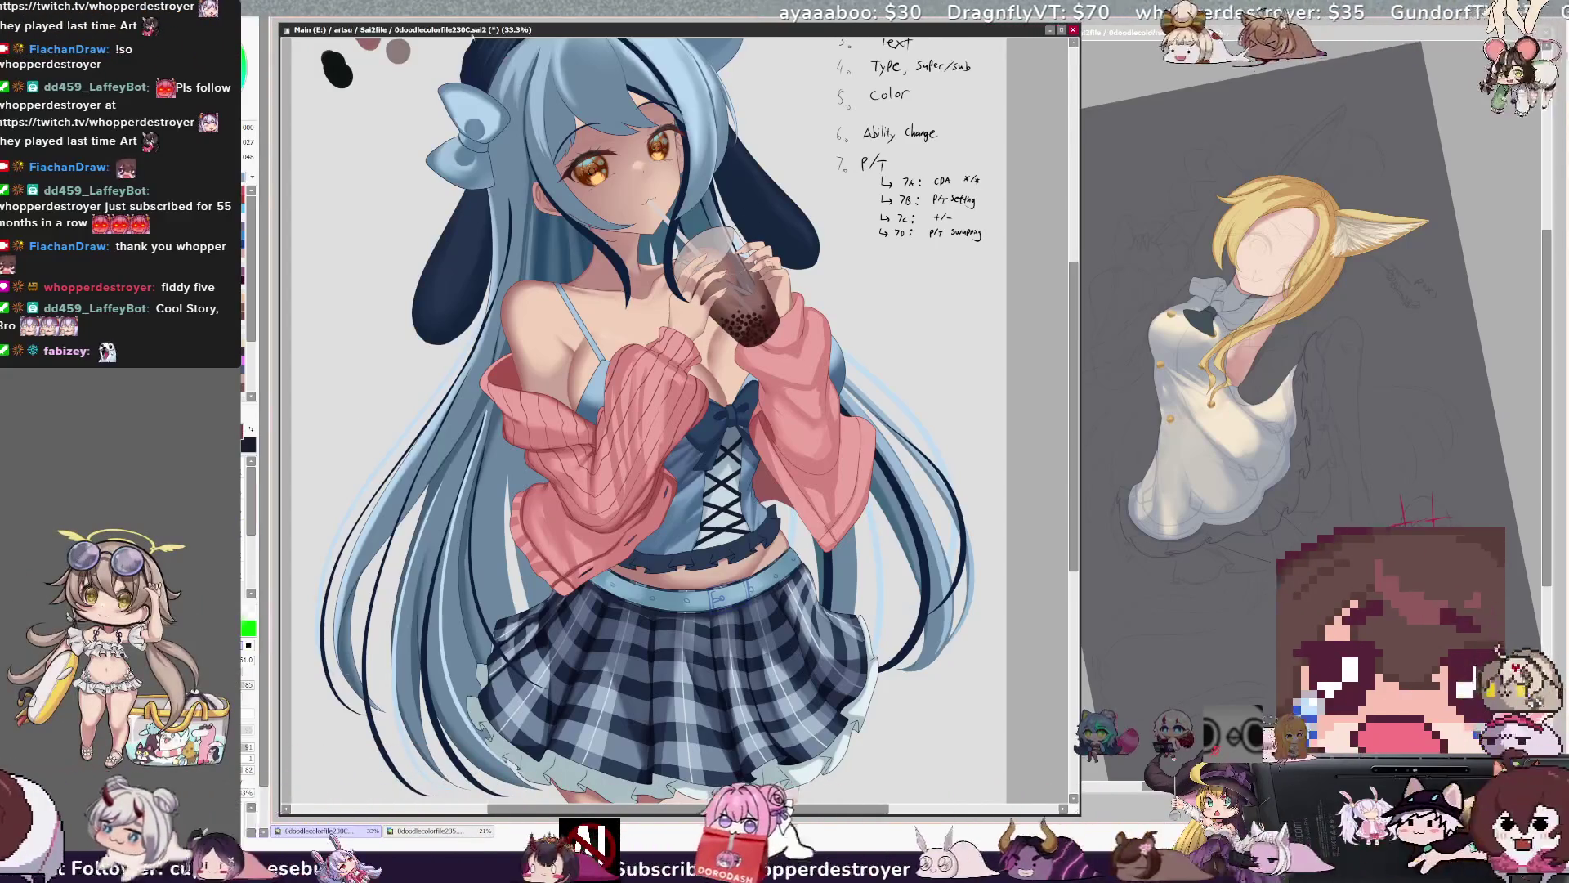
scroll(394, 389, up, 1)
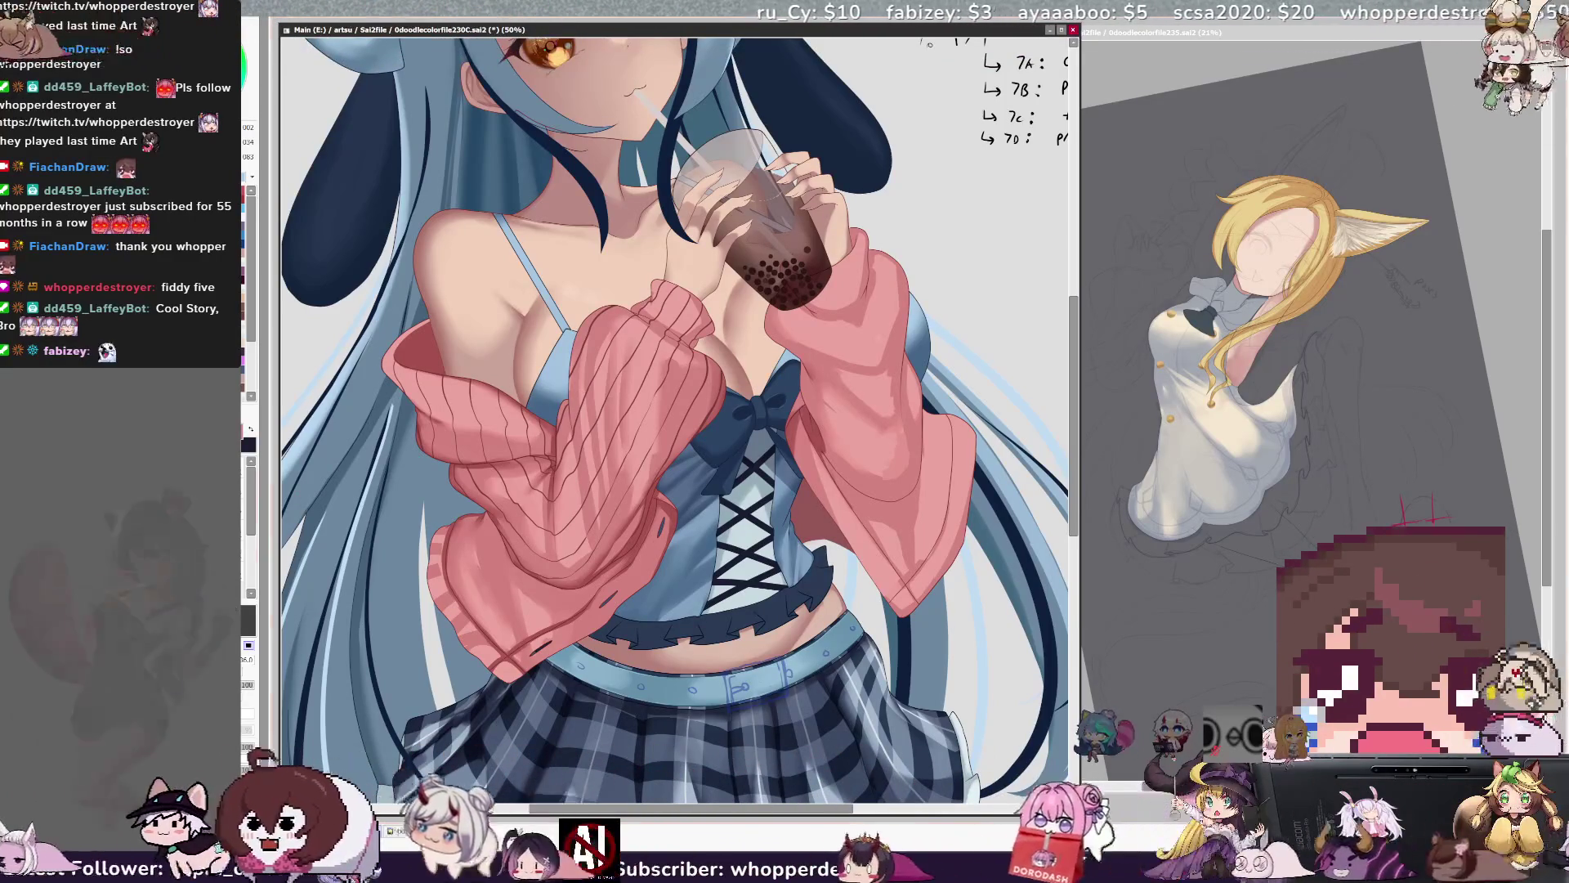
Pick a dark navy painting colour from the colour panel.
click(248, 550)
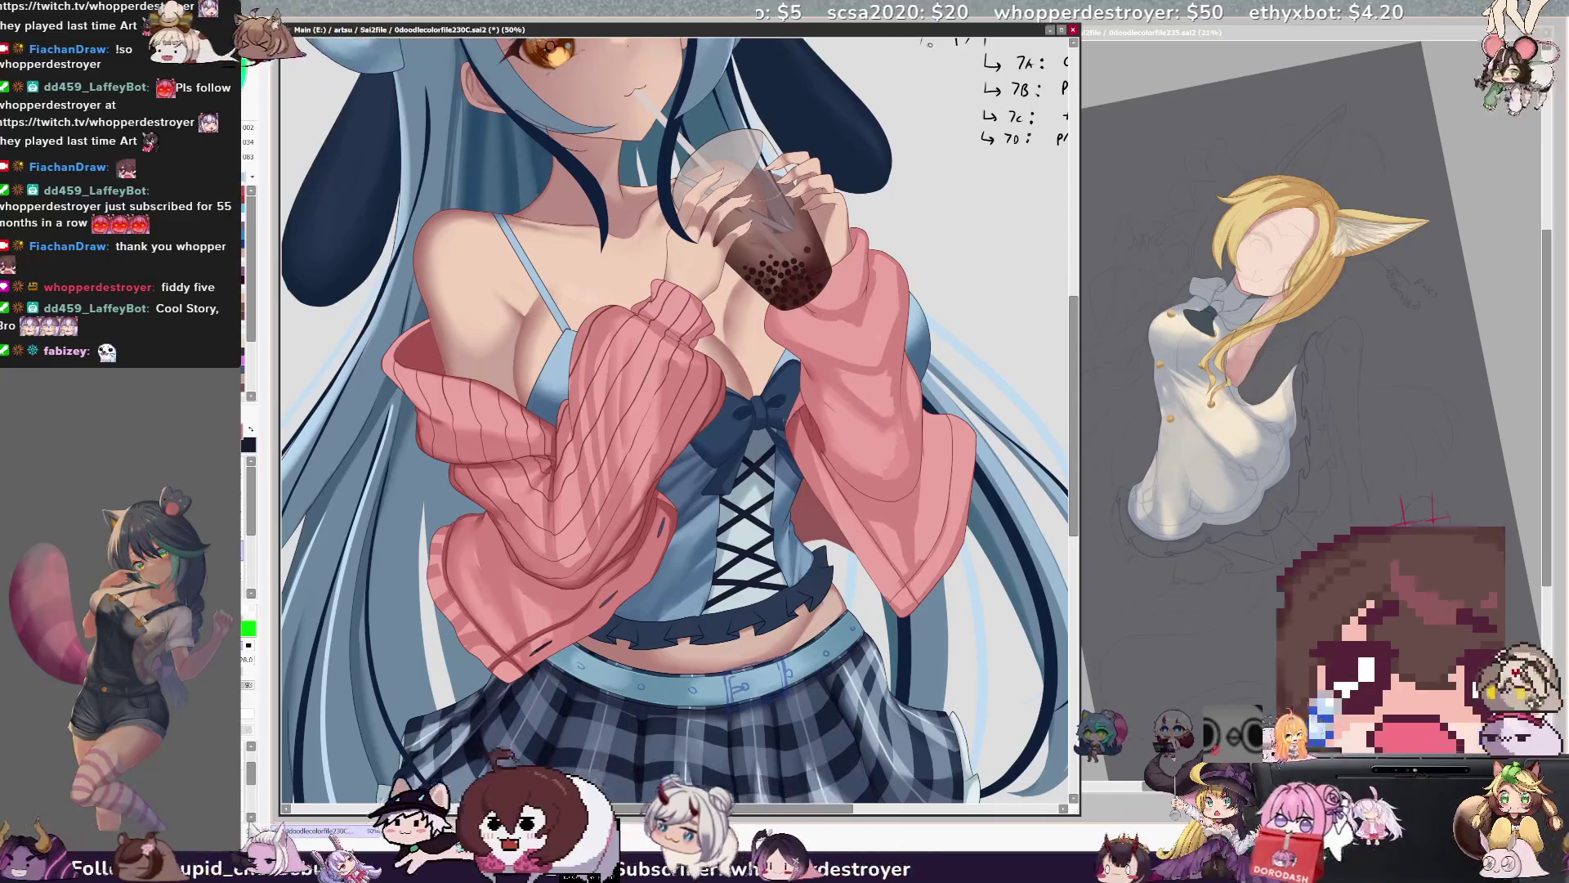
alt+click(790, 431)
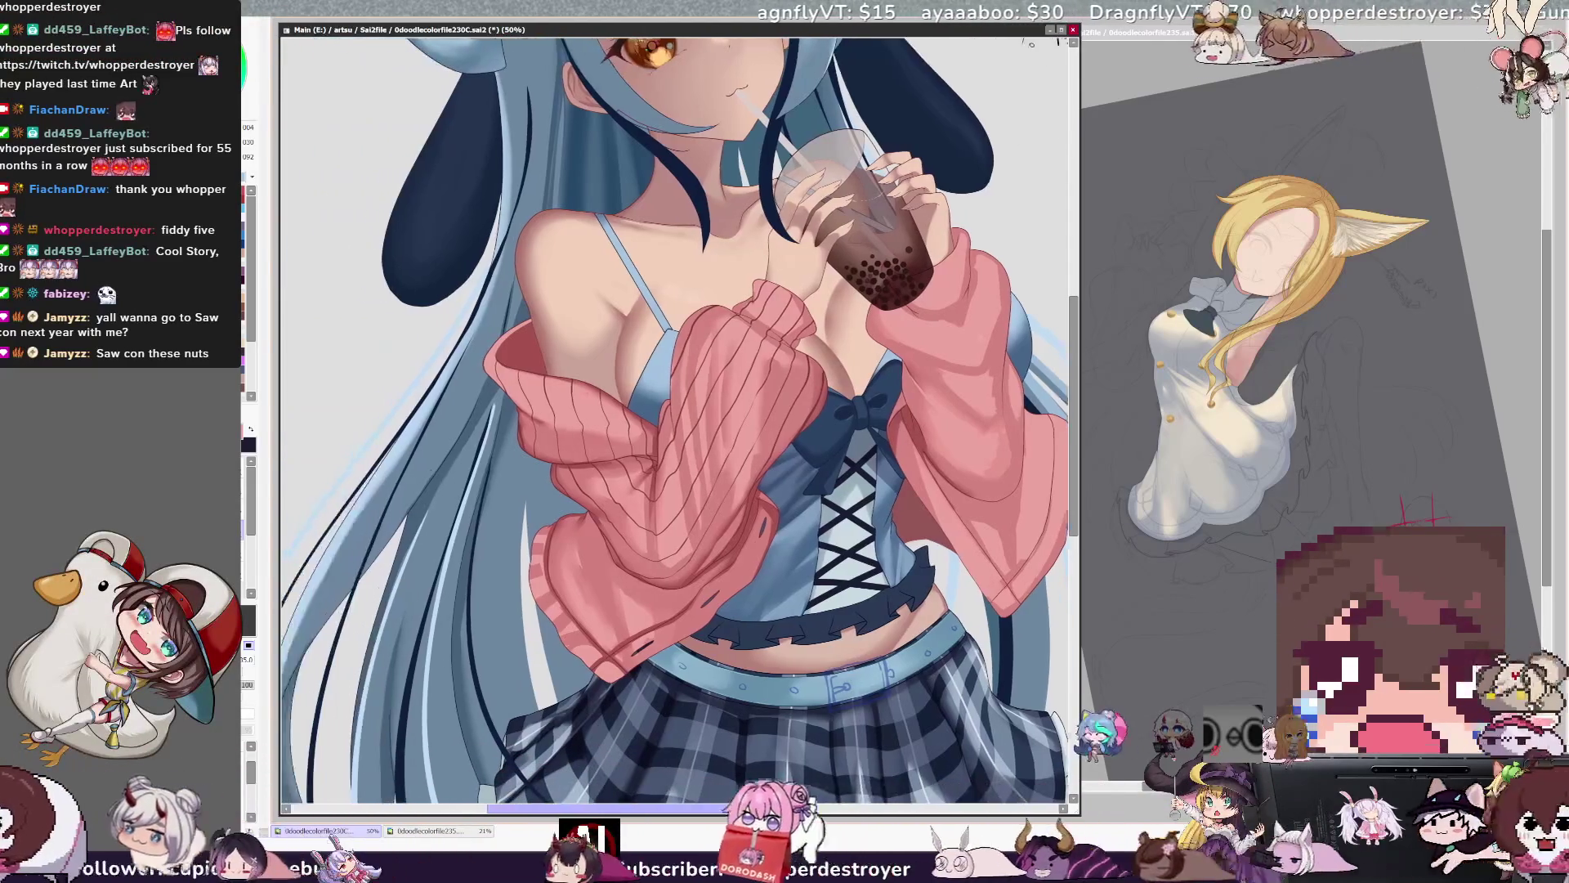
drag(840, 809, 809, 810)
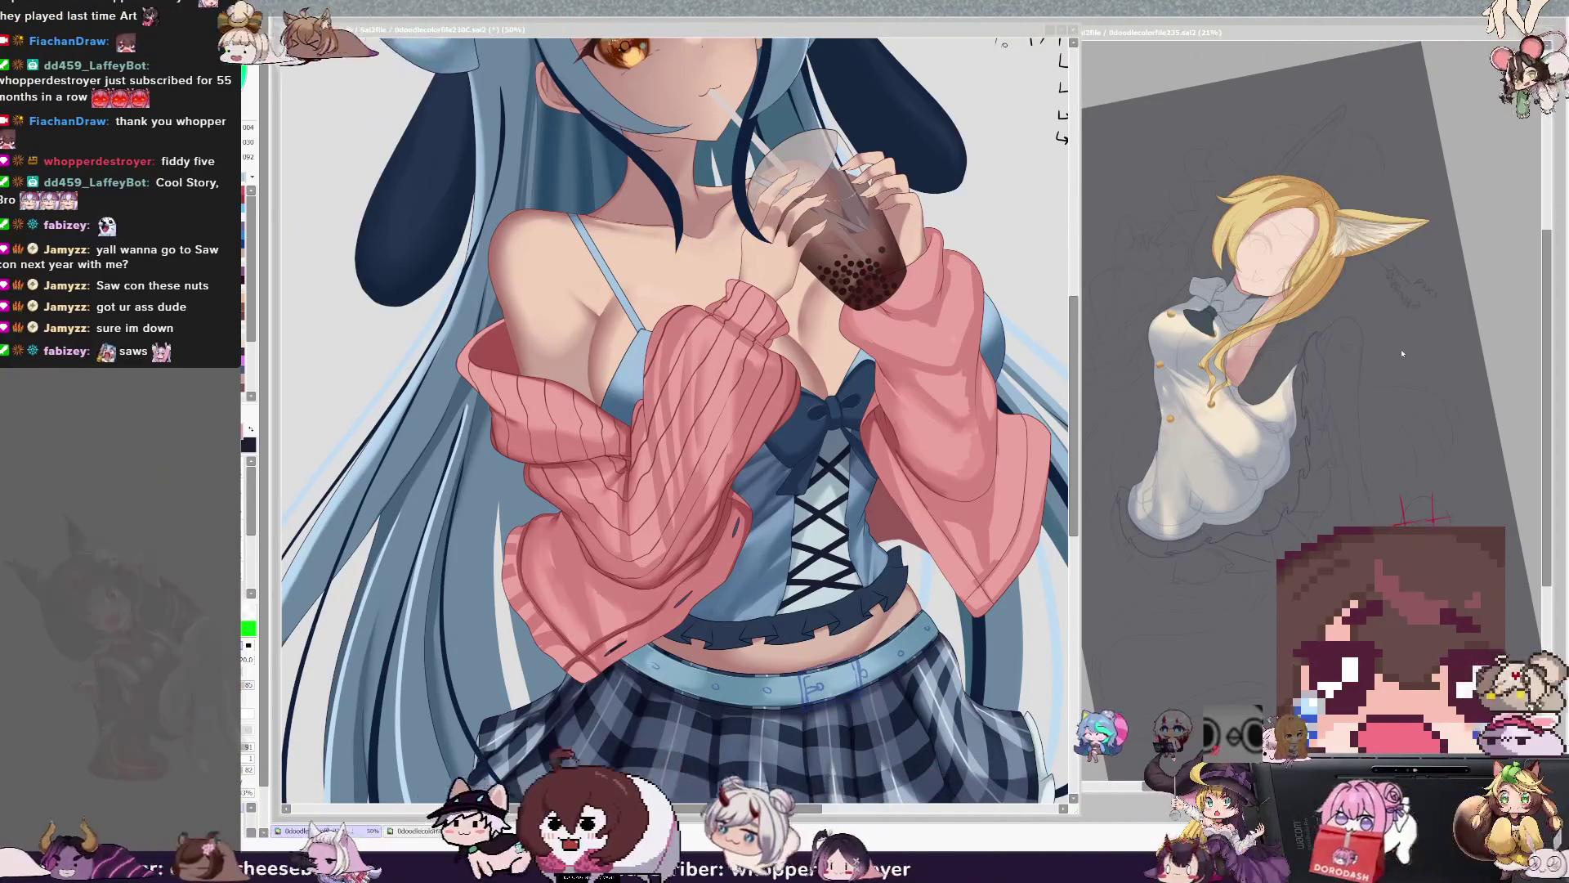
key(alt+Tab)
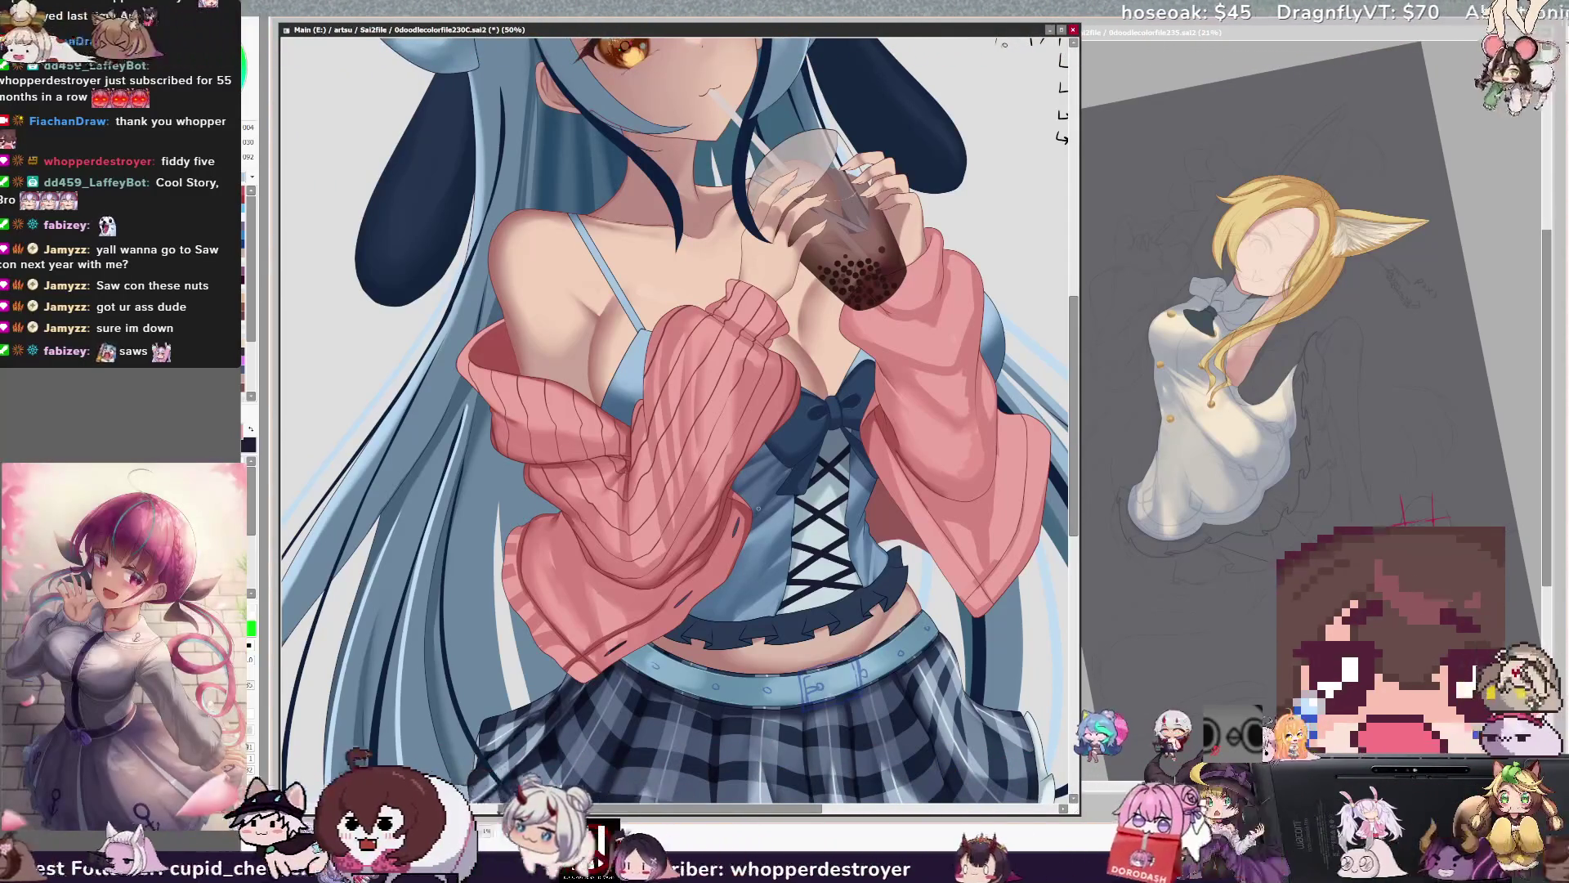
scroll(674, 392, right, 1)
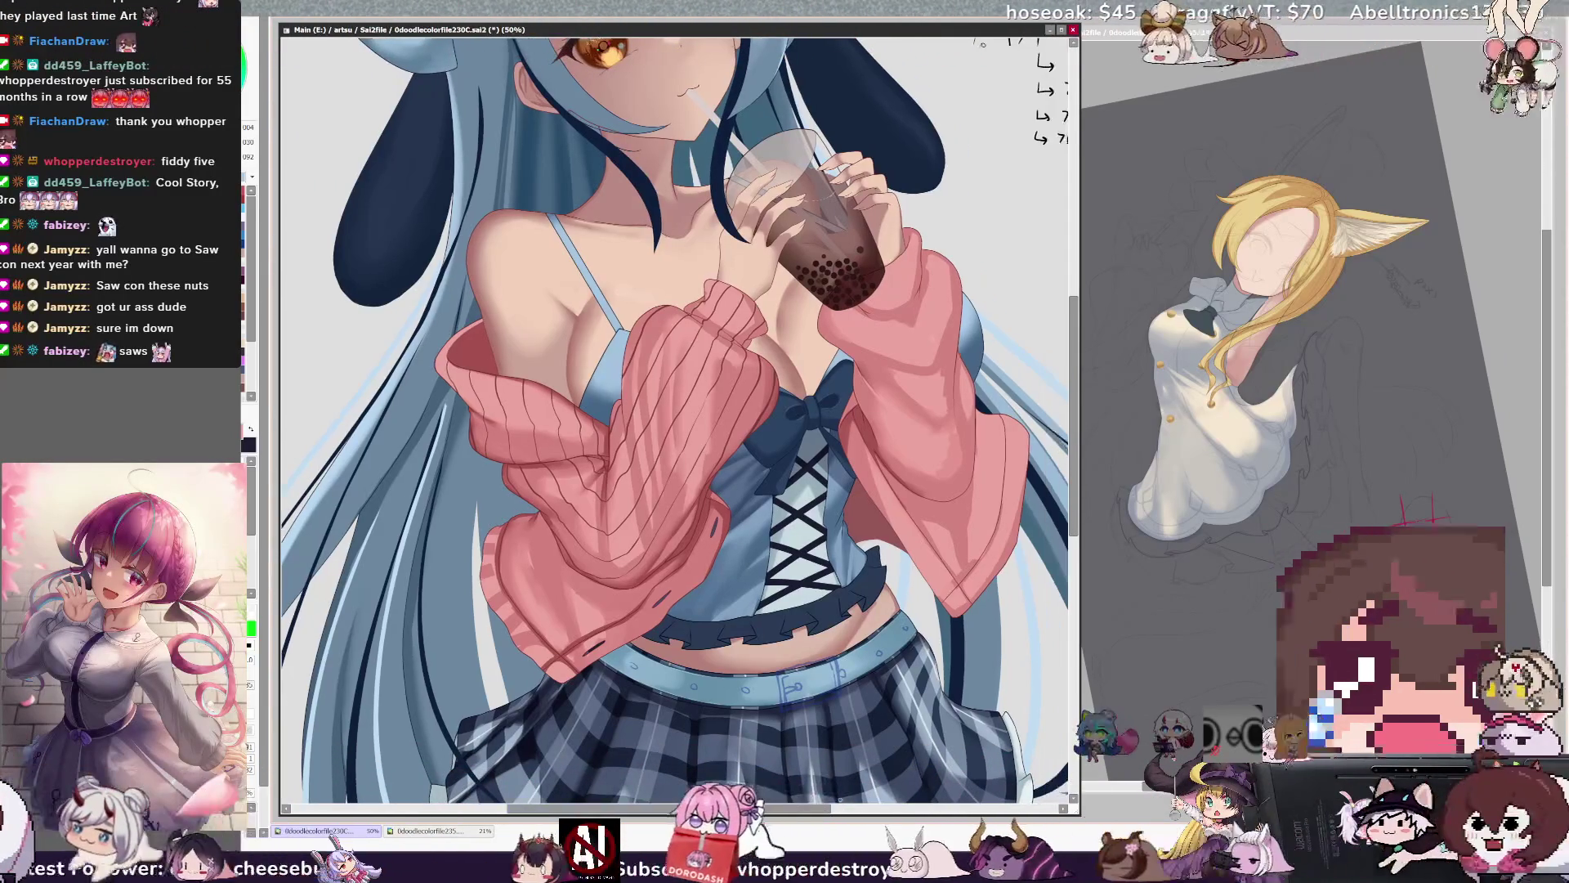
drag(1077, 527, 1079, 549)
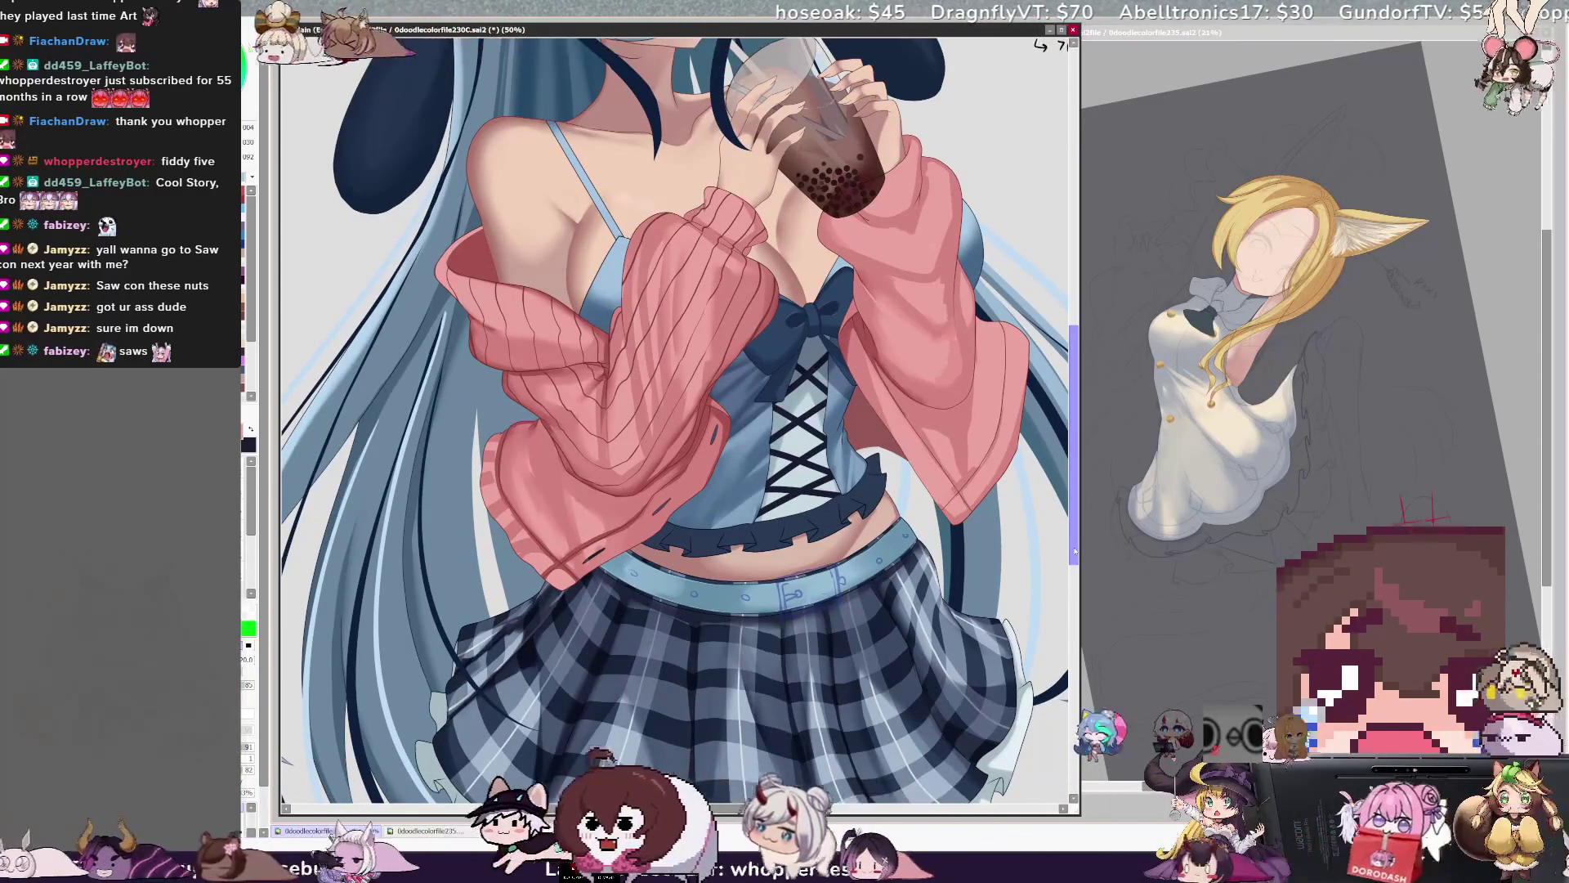
scroll(1076, 450, up, 4)
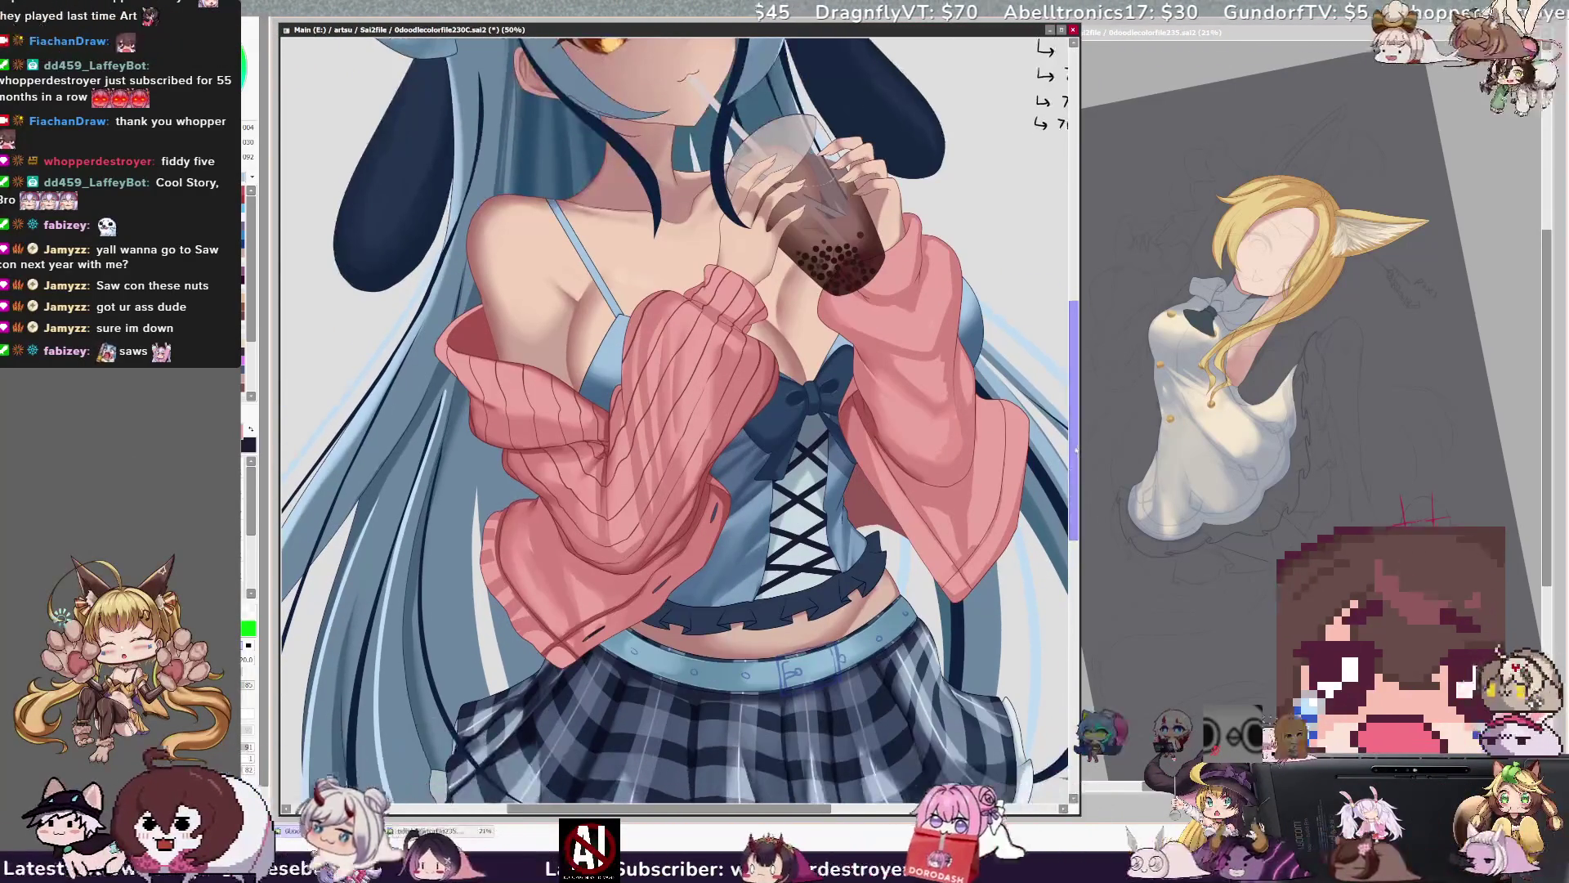
scroll(675, 391, right, 2)
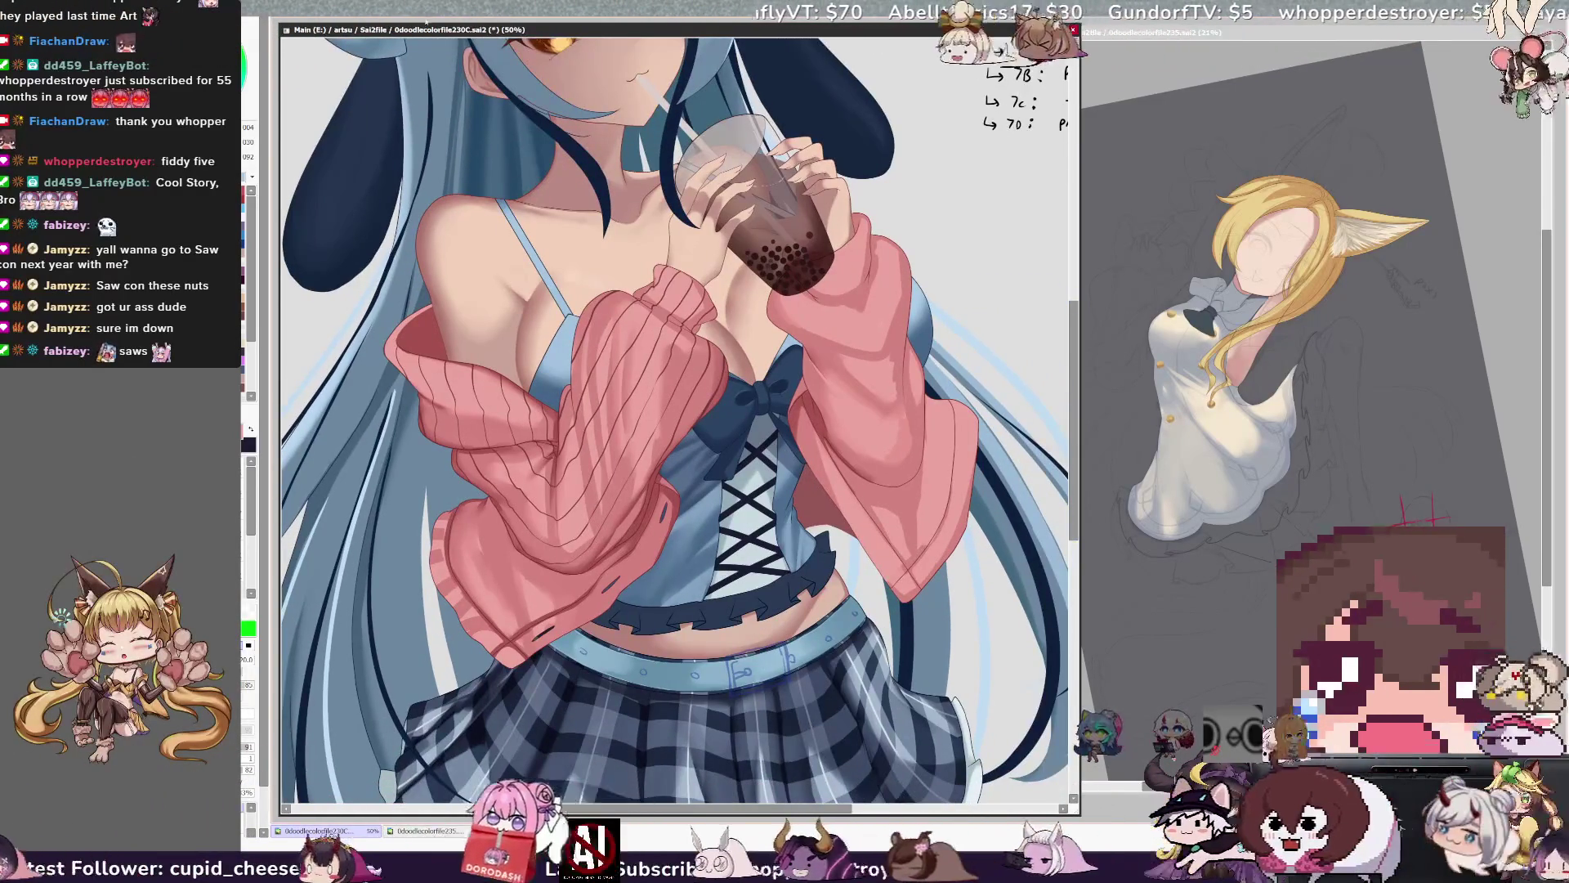
key(minus)
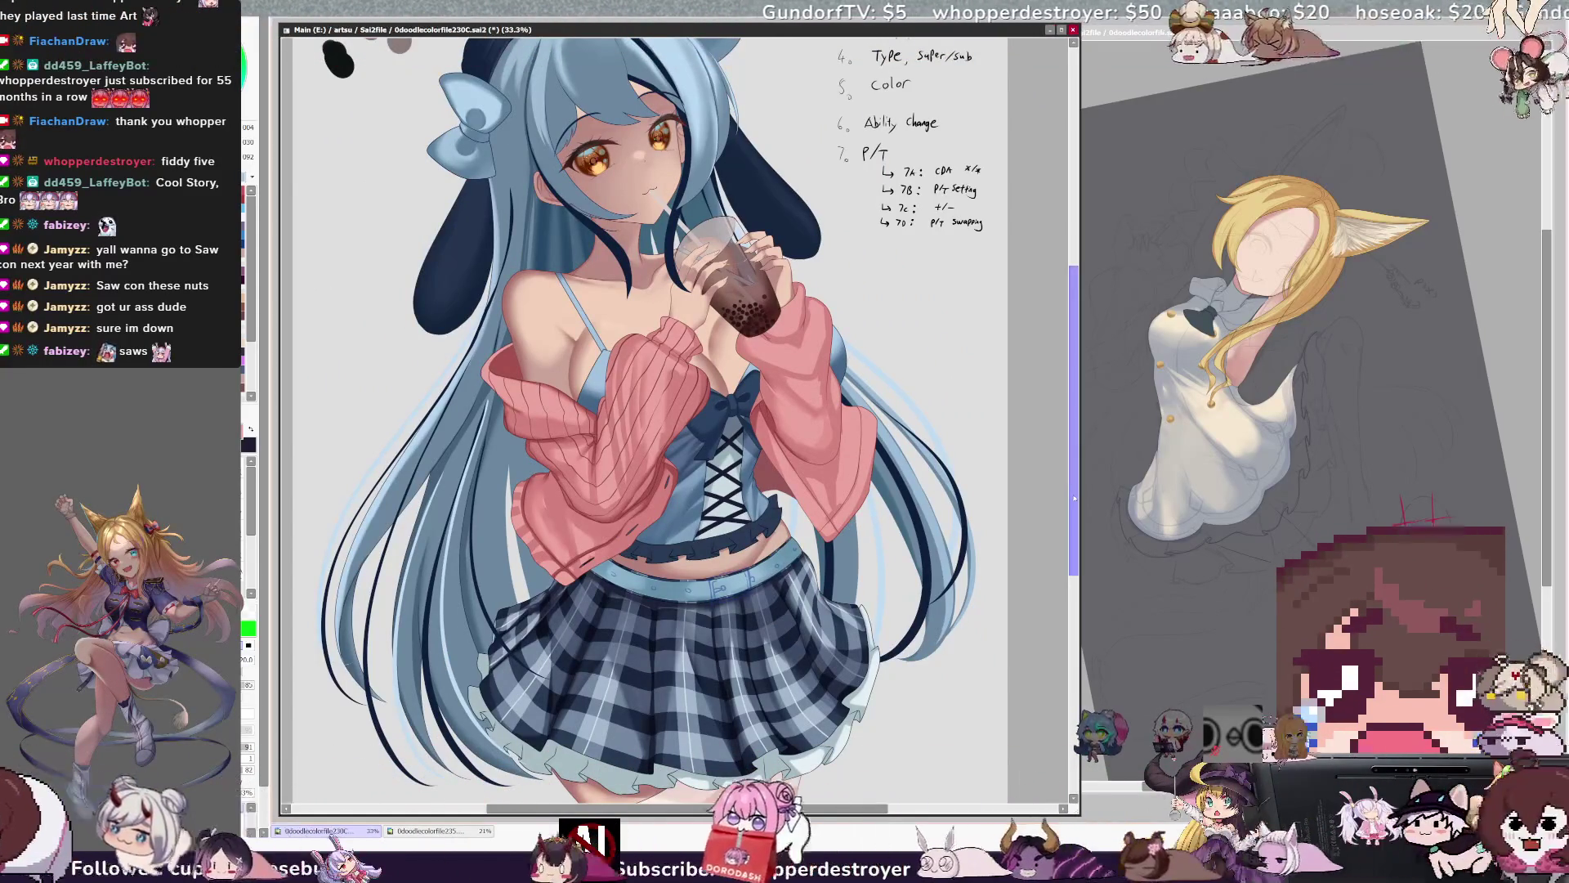
drag(1074, 498, 1072, 489)
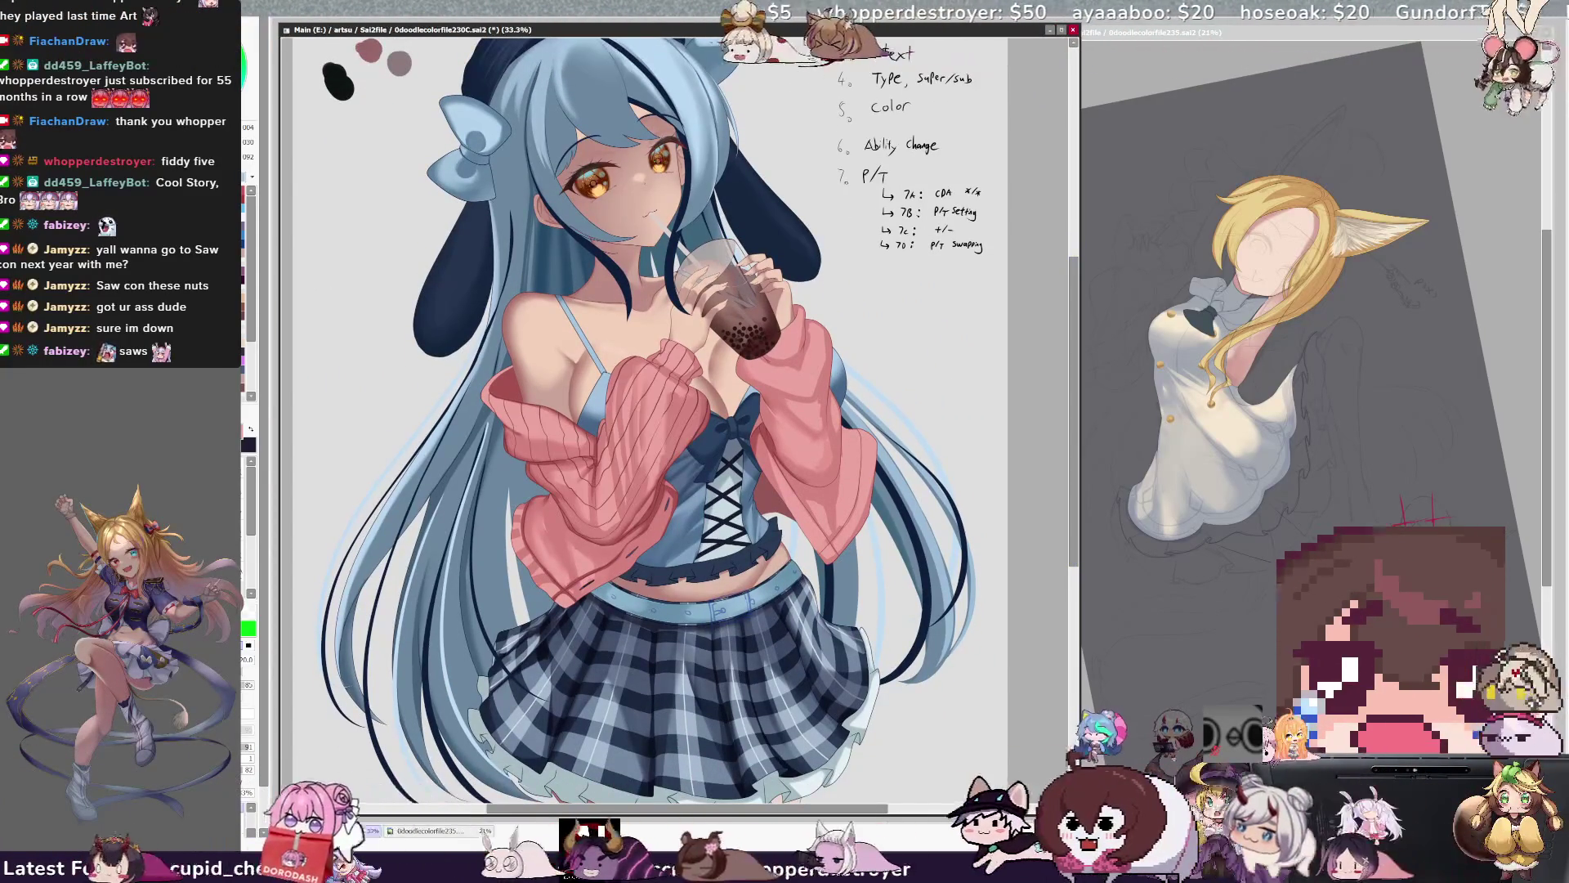
key(ctrl+plus)
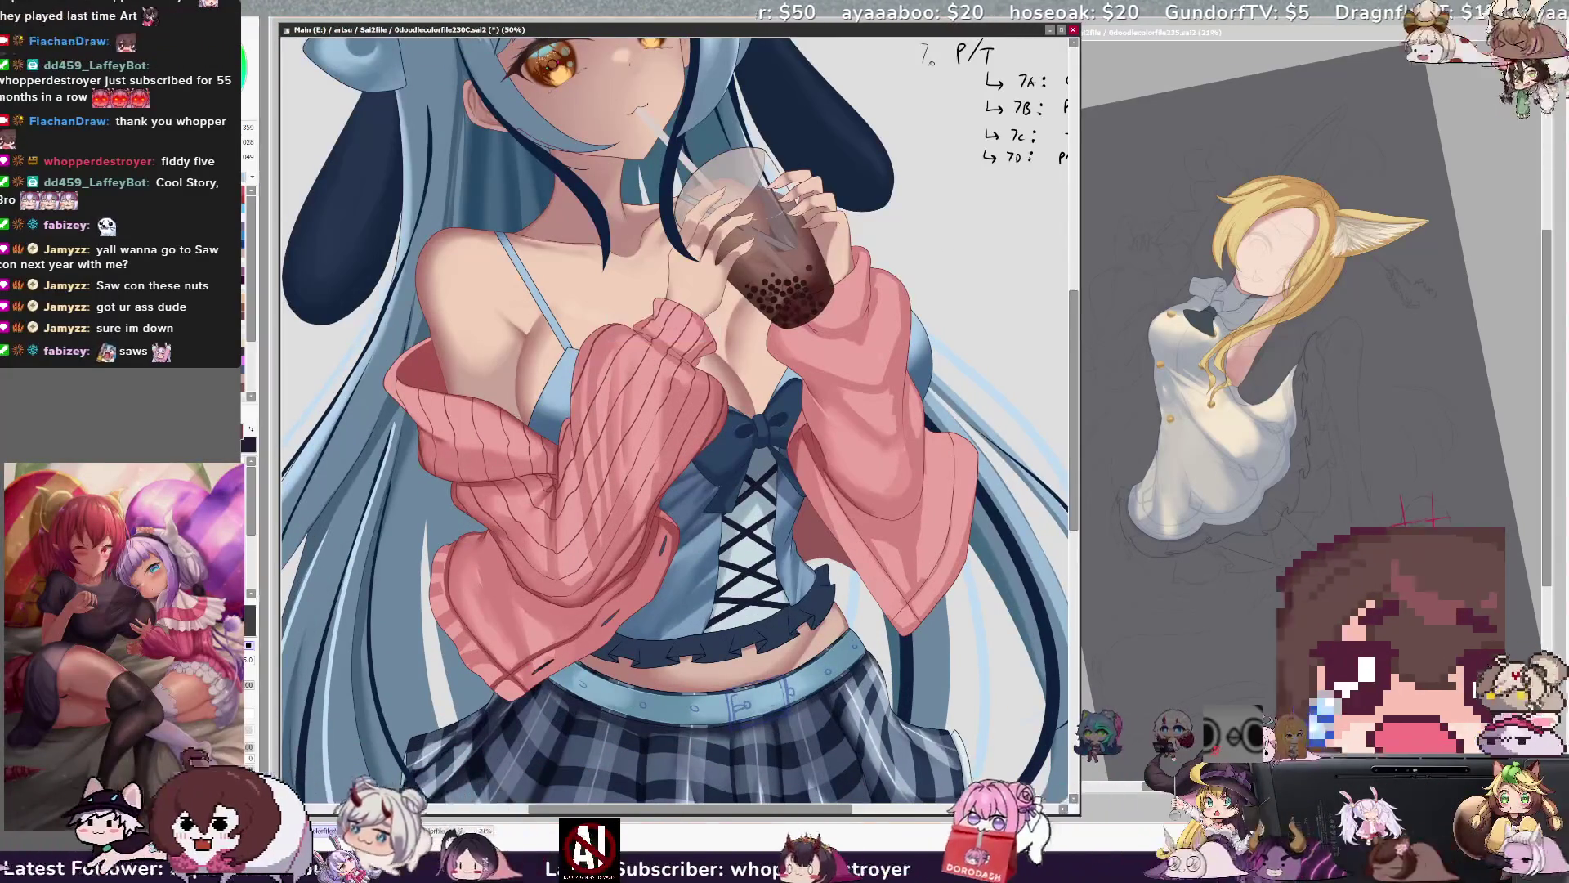
key(ctrl+plus)
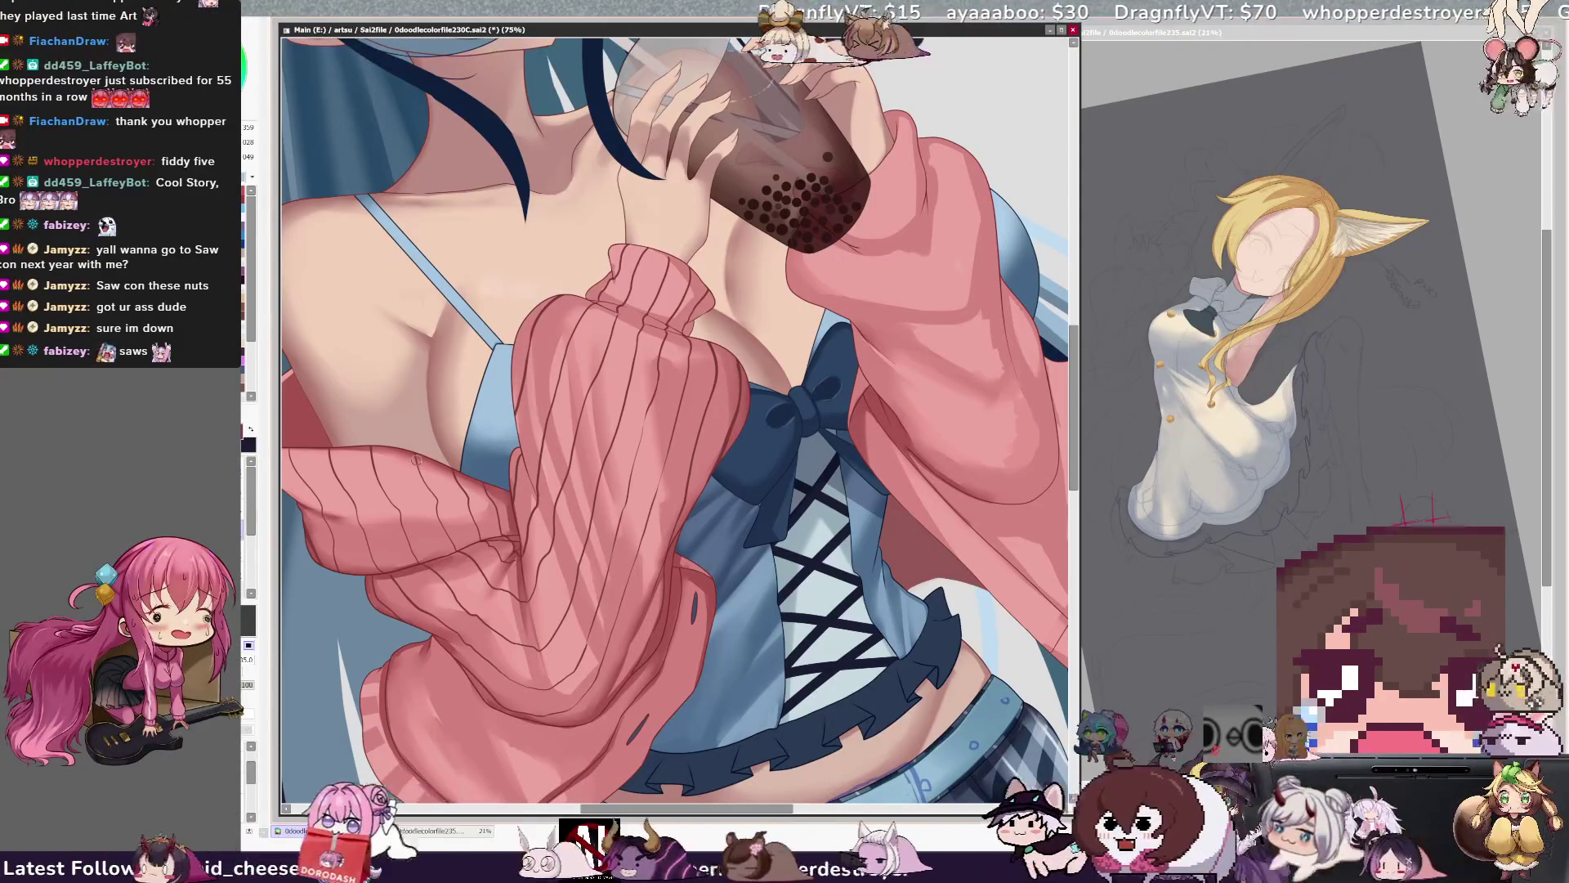
key(ctrl+minus)
drag(535, 541, 683, 459)
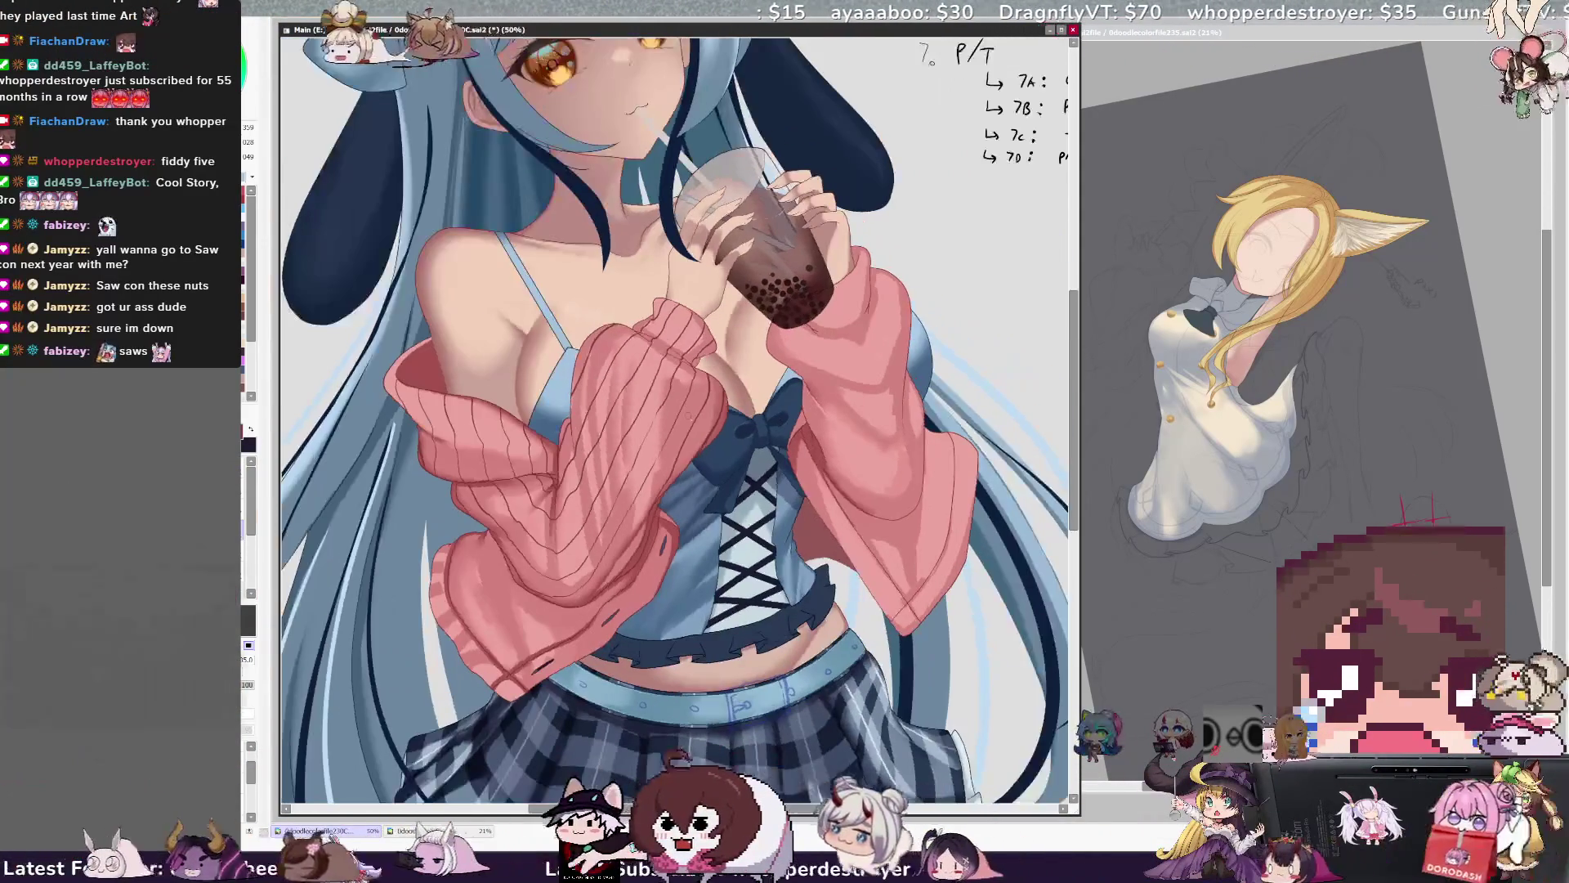
key(bracketleft)
key(bracketleft)
key(bracketleft)
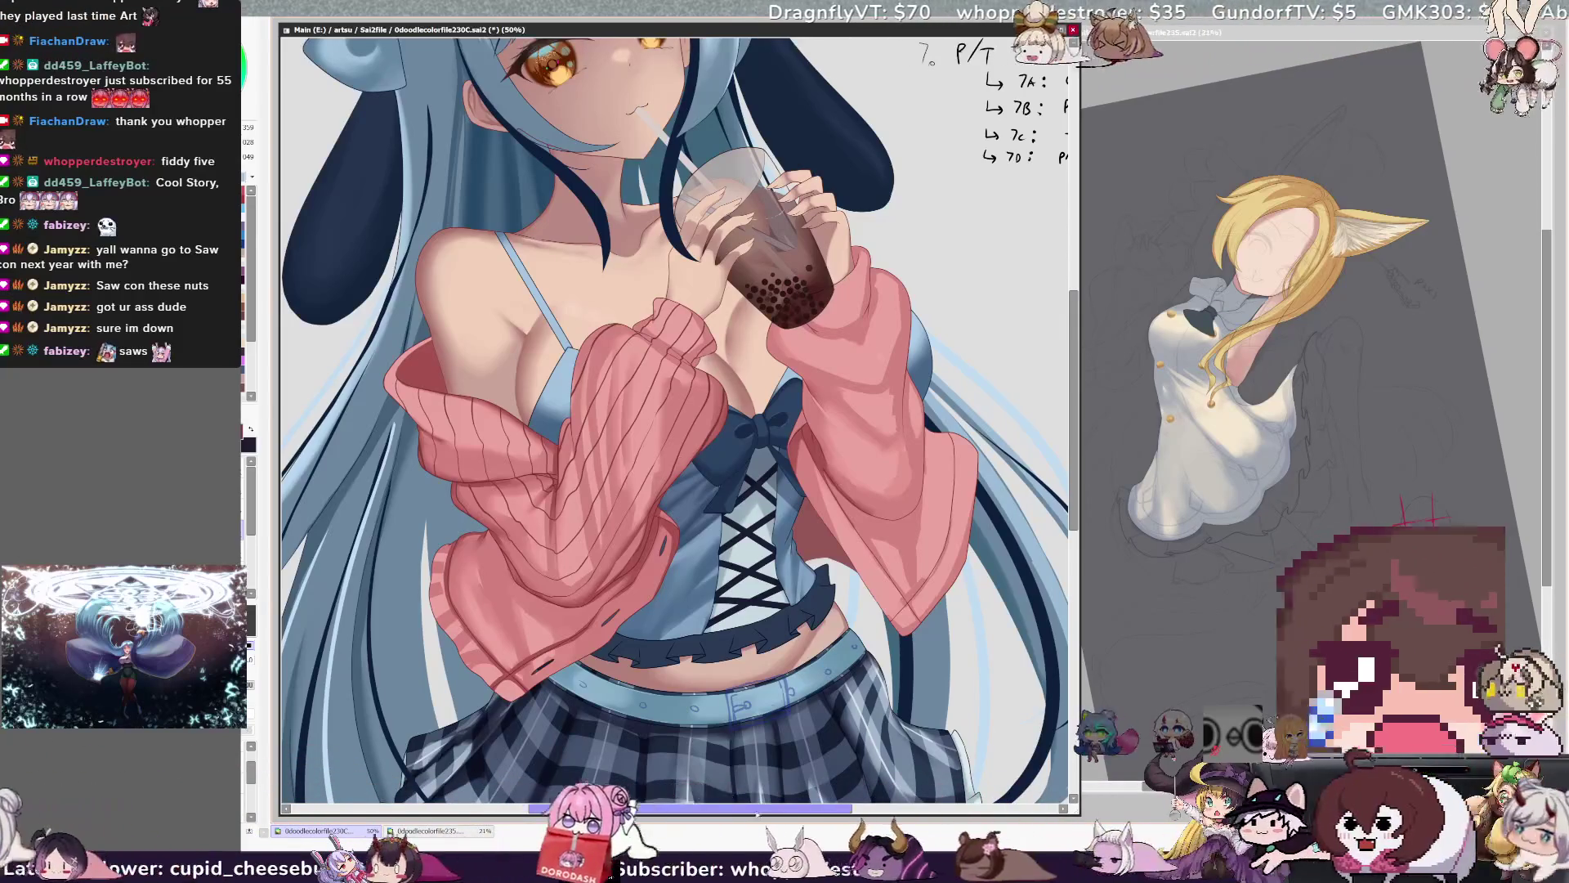
drag(756, 813, 812, 813)
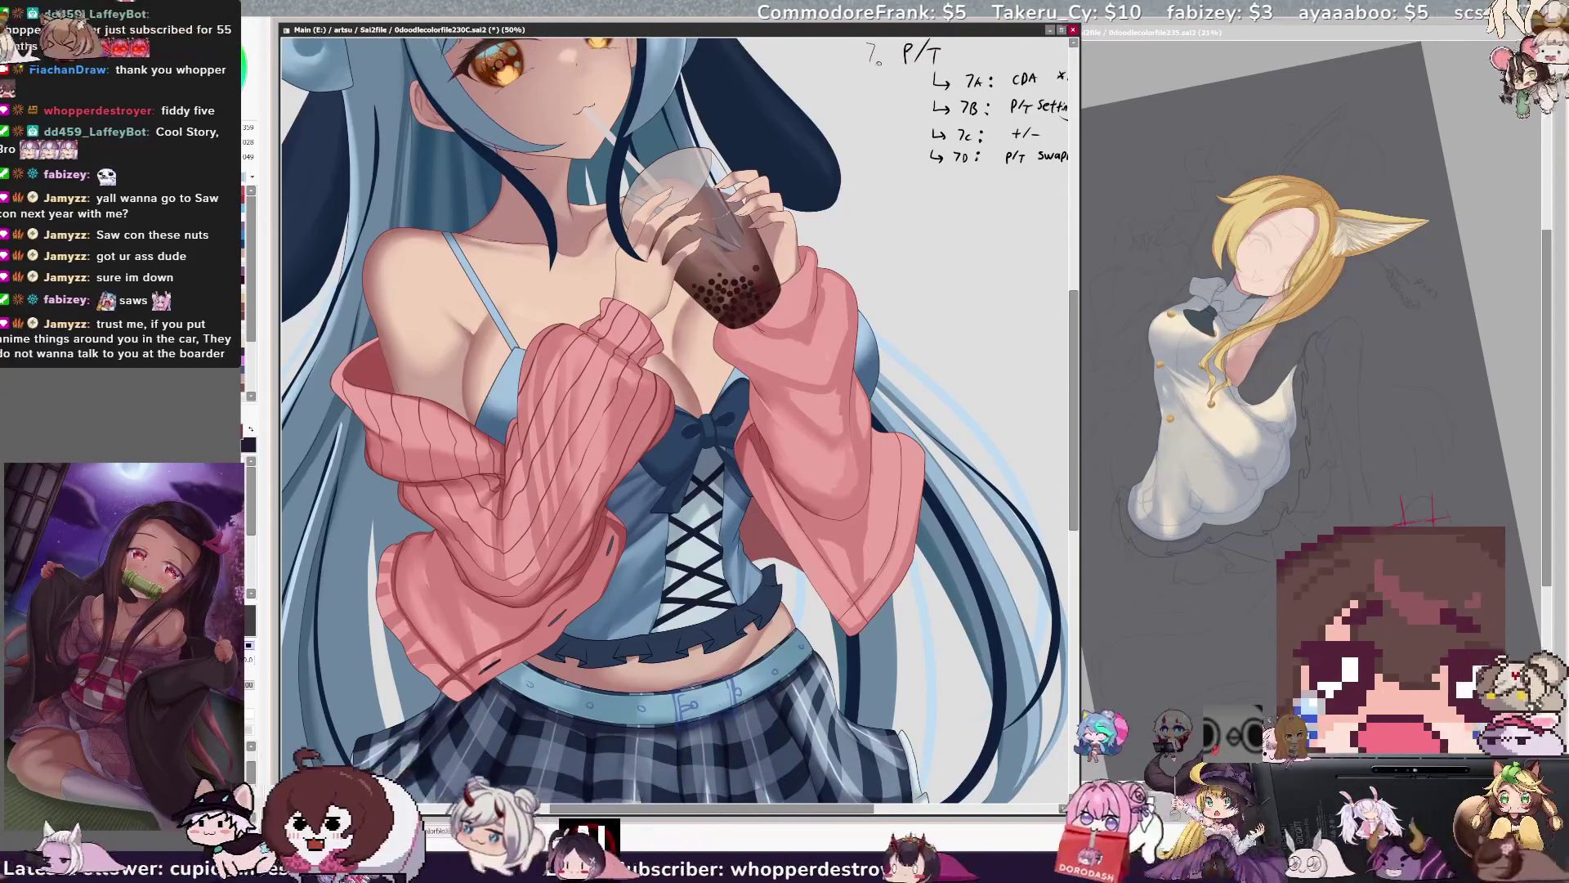
key(h)
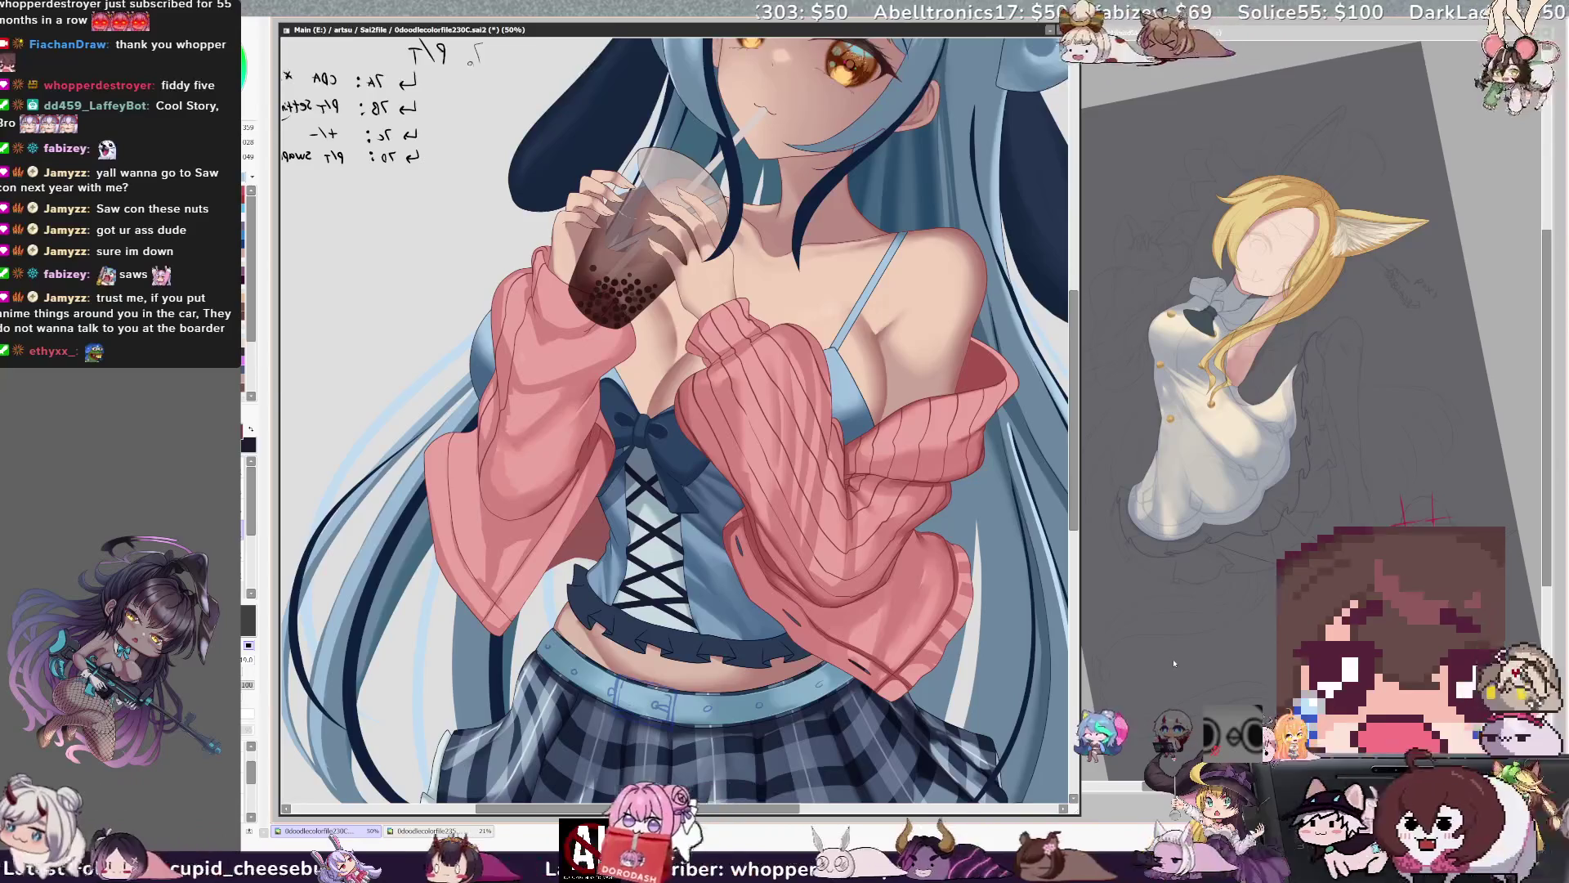
key(h)
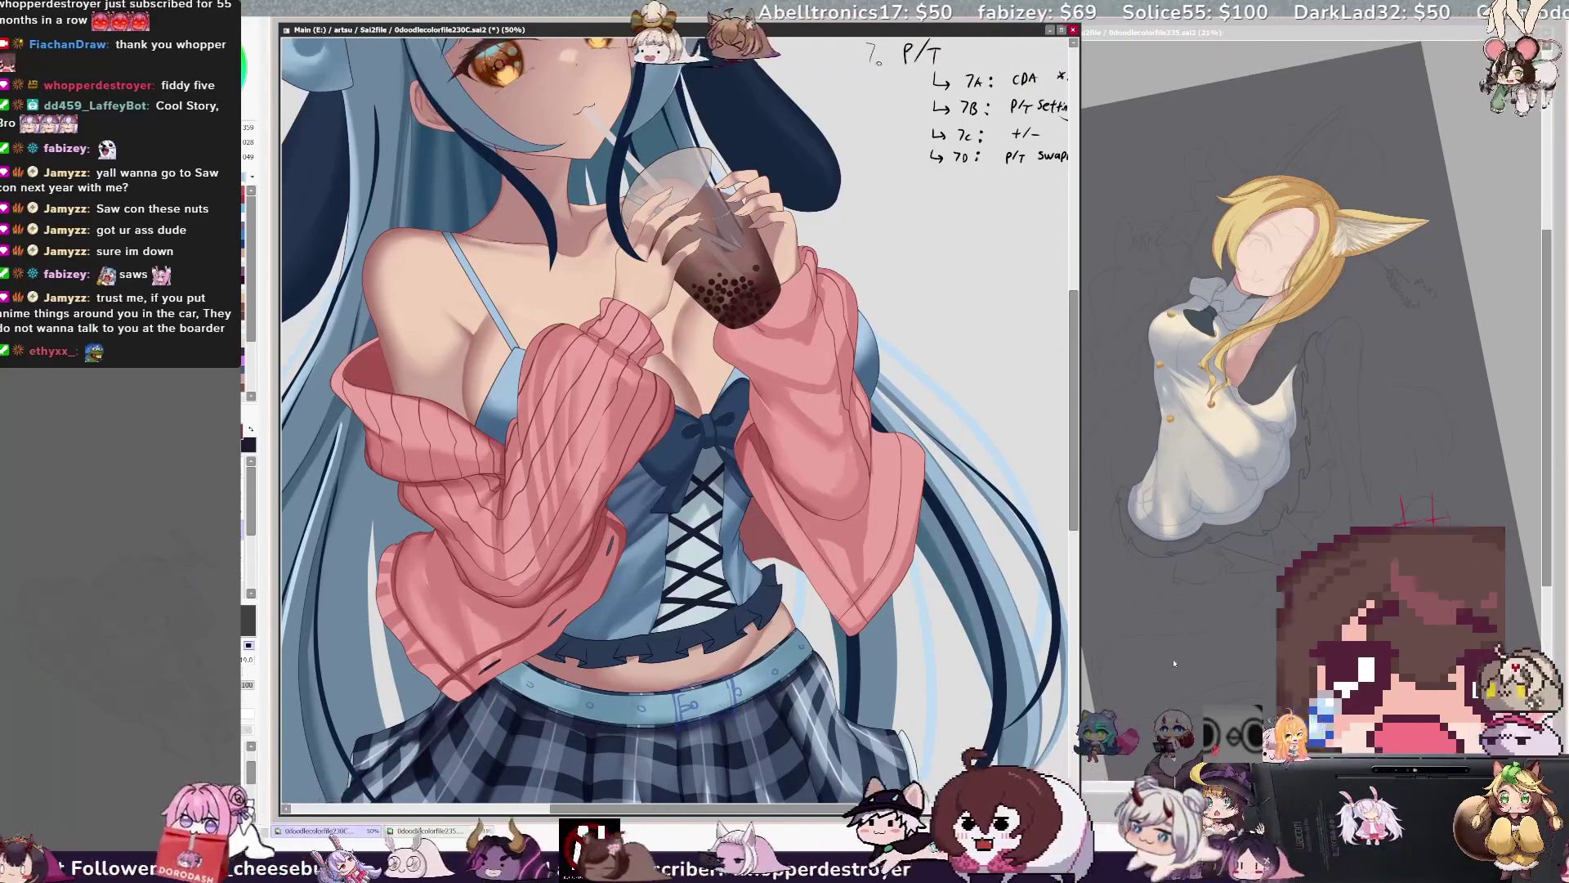
drag(760, 809, 843, 813)
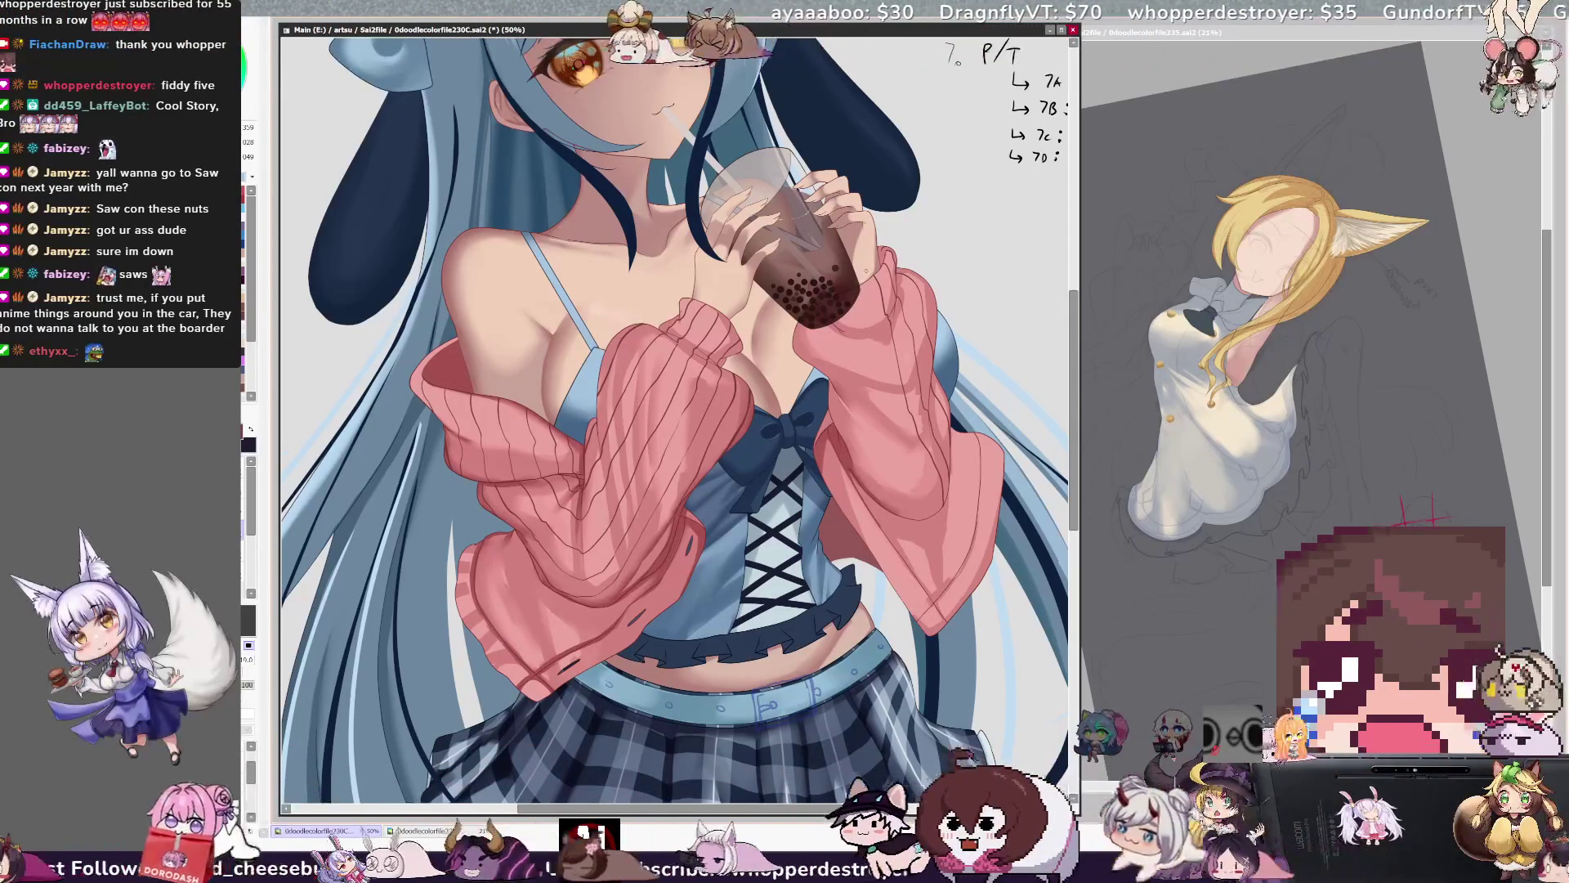
Scroll down to the plaid skirt and ruffled hem, and flip the canvas horizontally.
scroll(674, 373, right, 1)
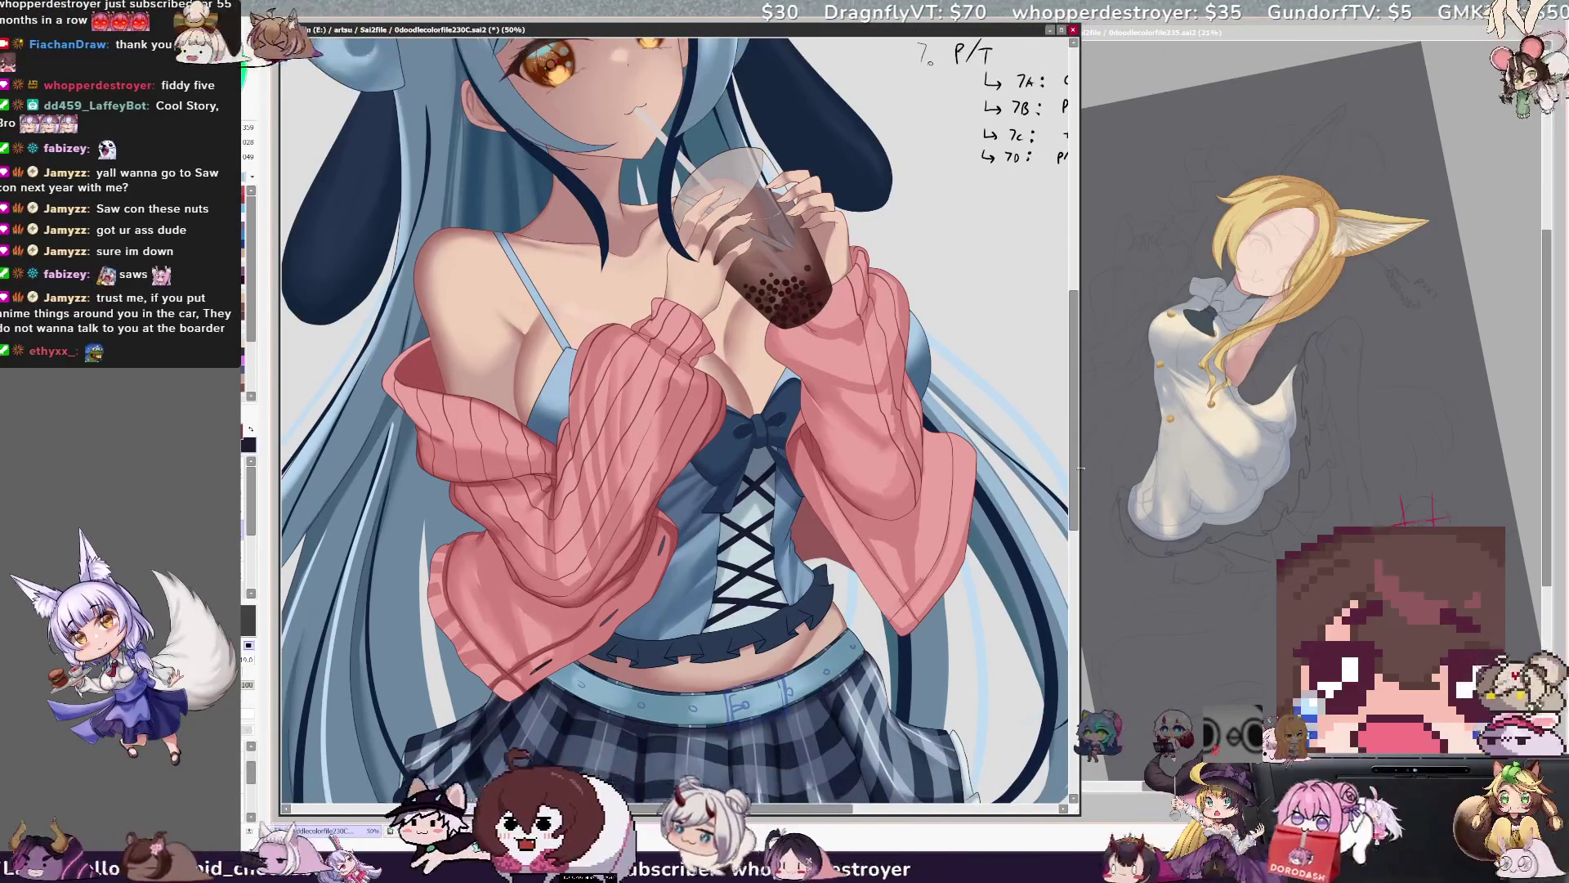
scroll(674, 421, down, 5)
key(h)
key(h)
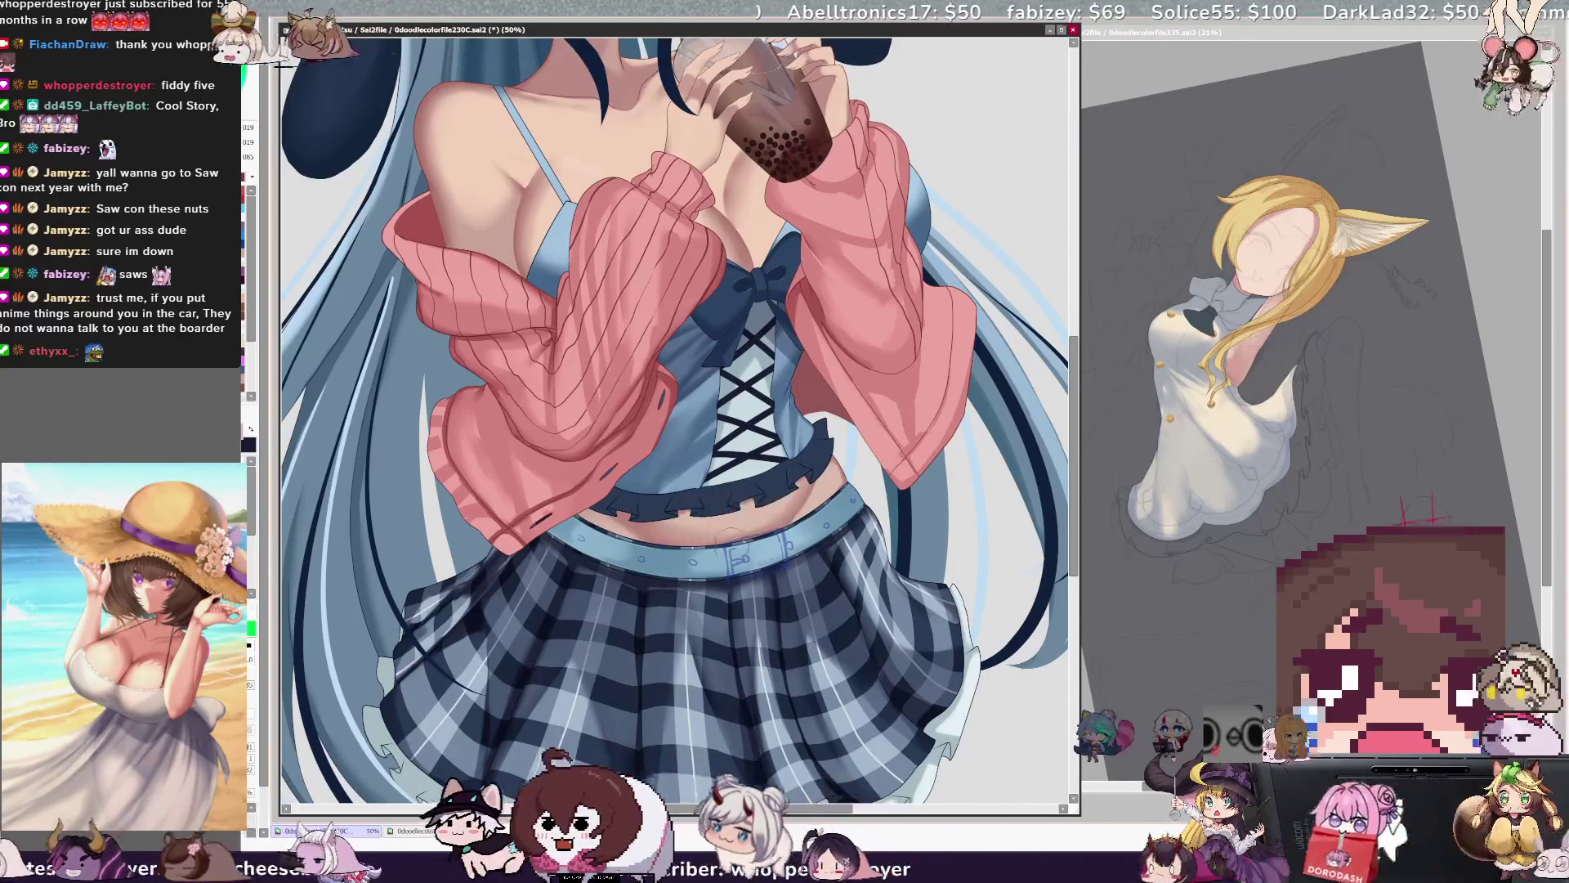
Reduce the brush size from 51 to 26 and scroll the canvas back toward the face.
key(bracketright)
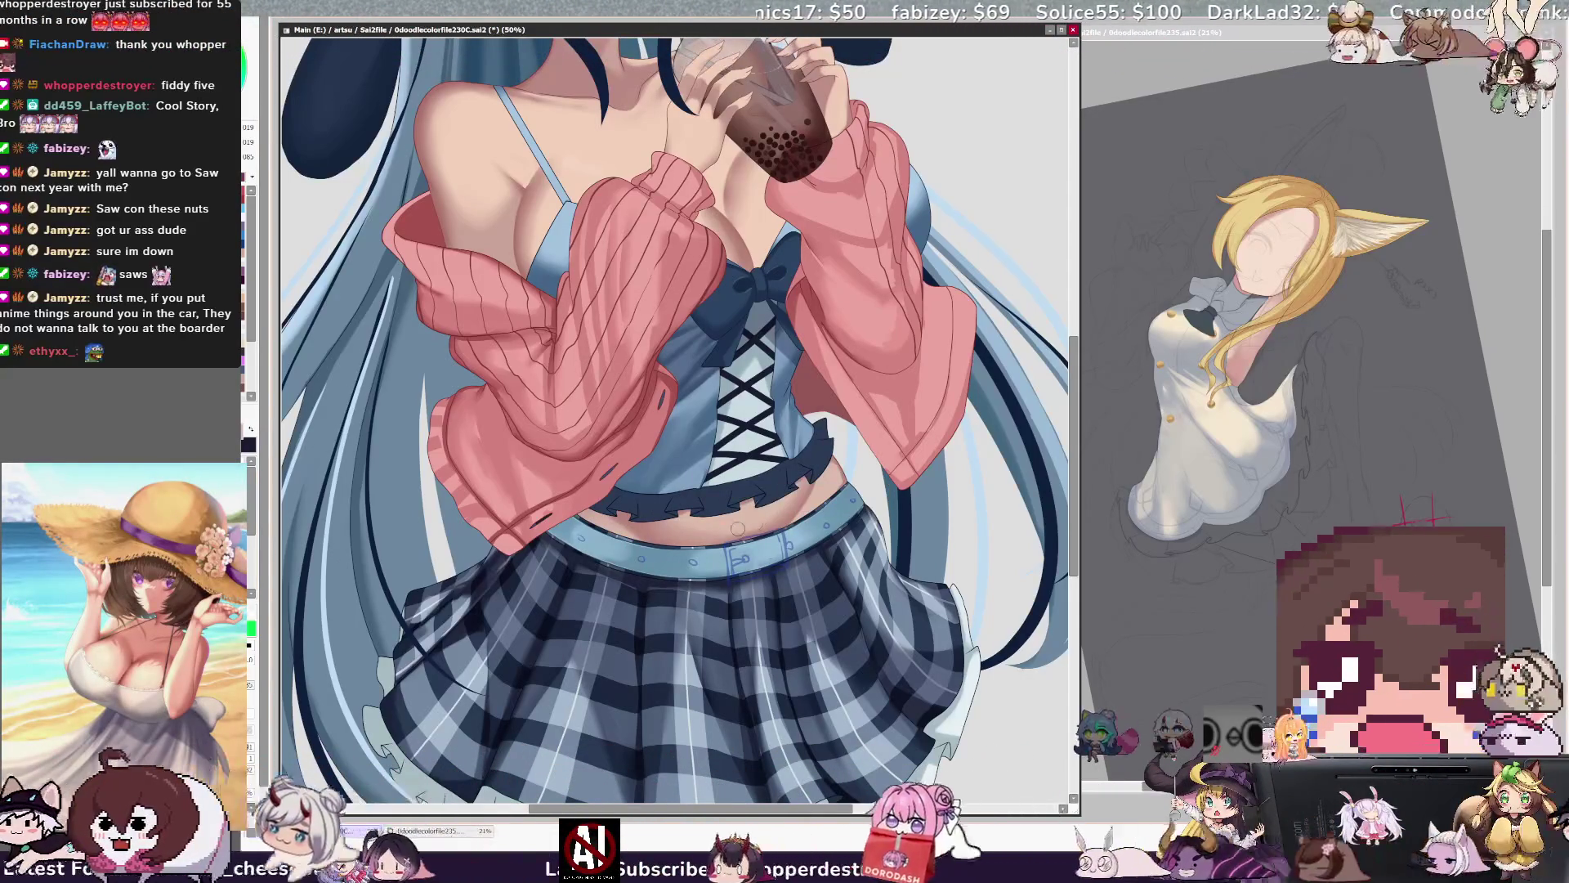
key(bracketright)
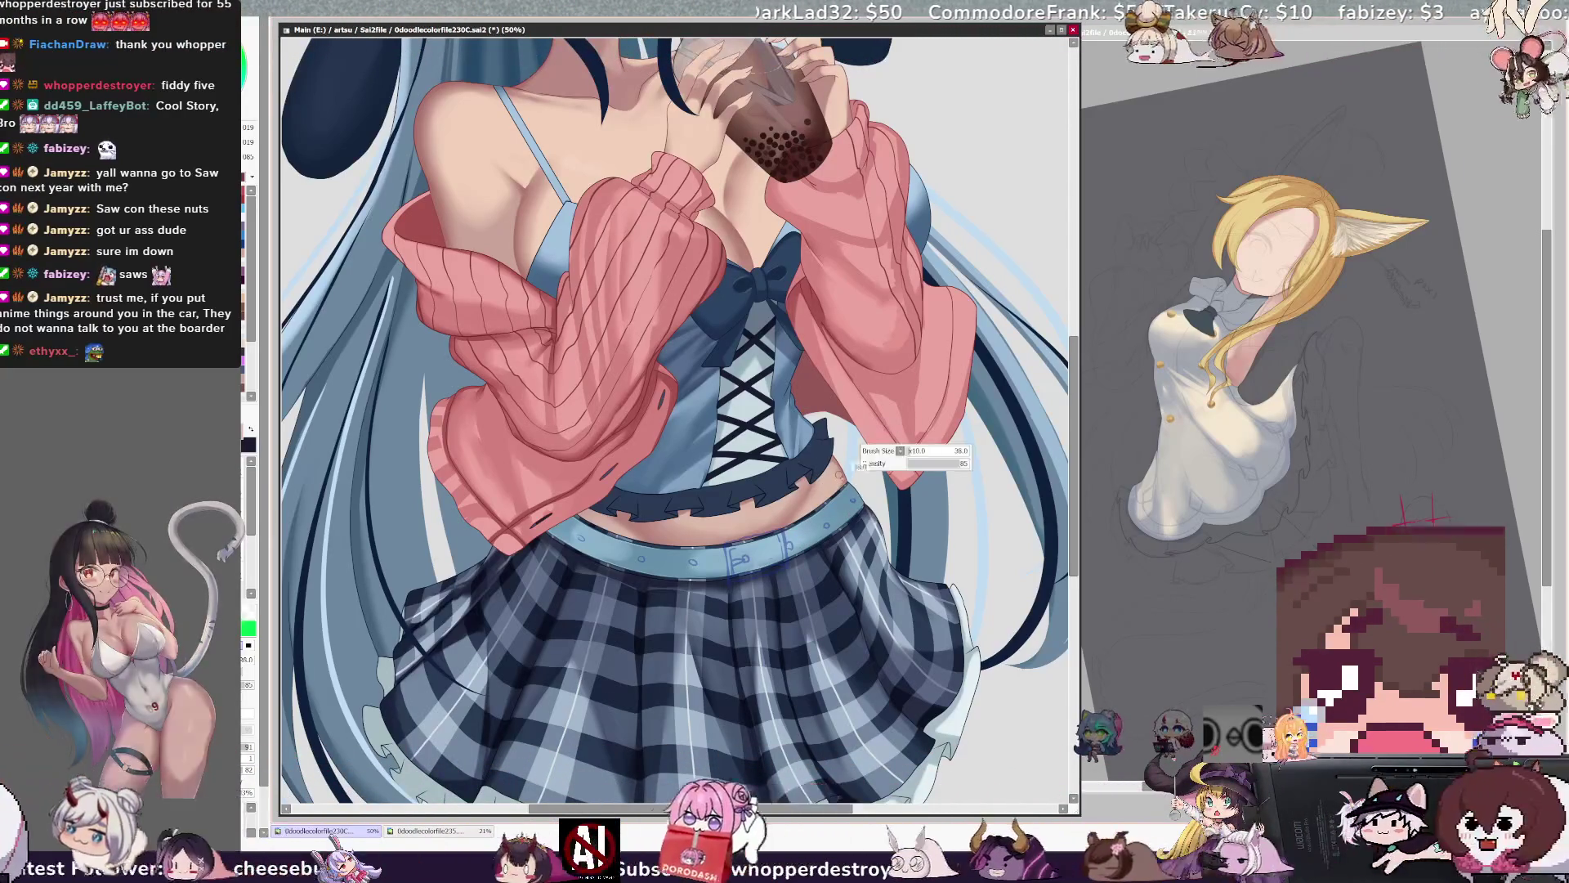
drag(875, 441, 842, 473)
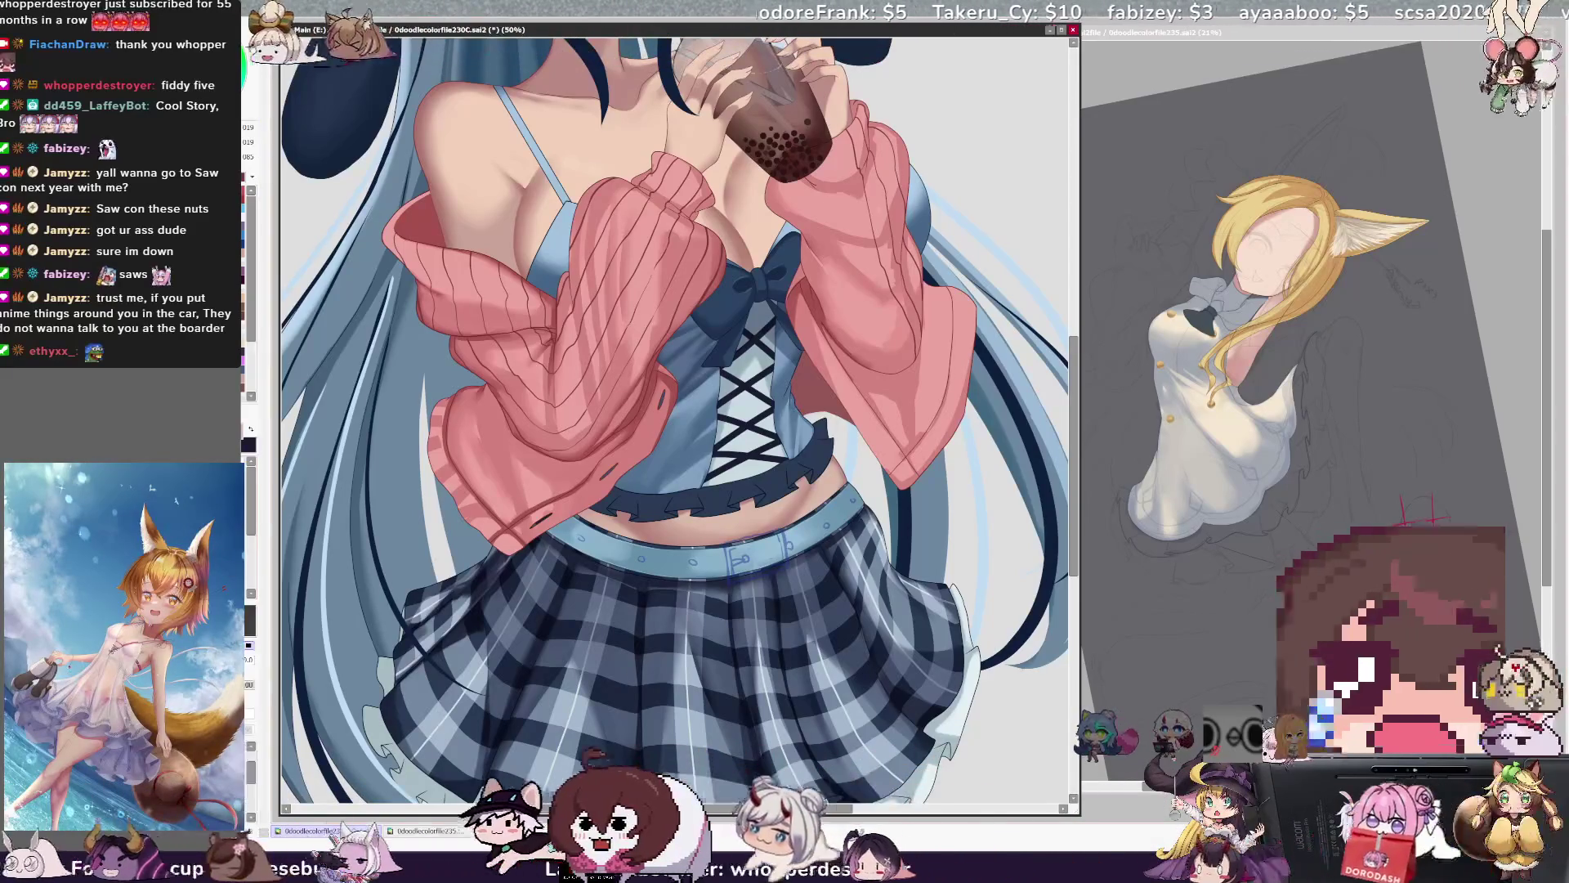
drag(1075, 427, 1080, 377)
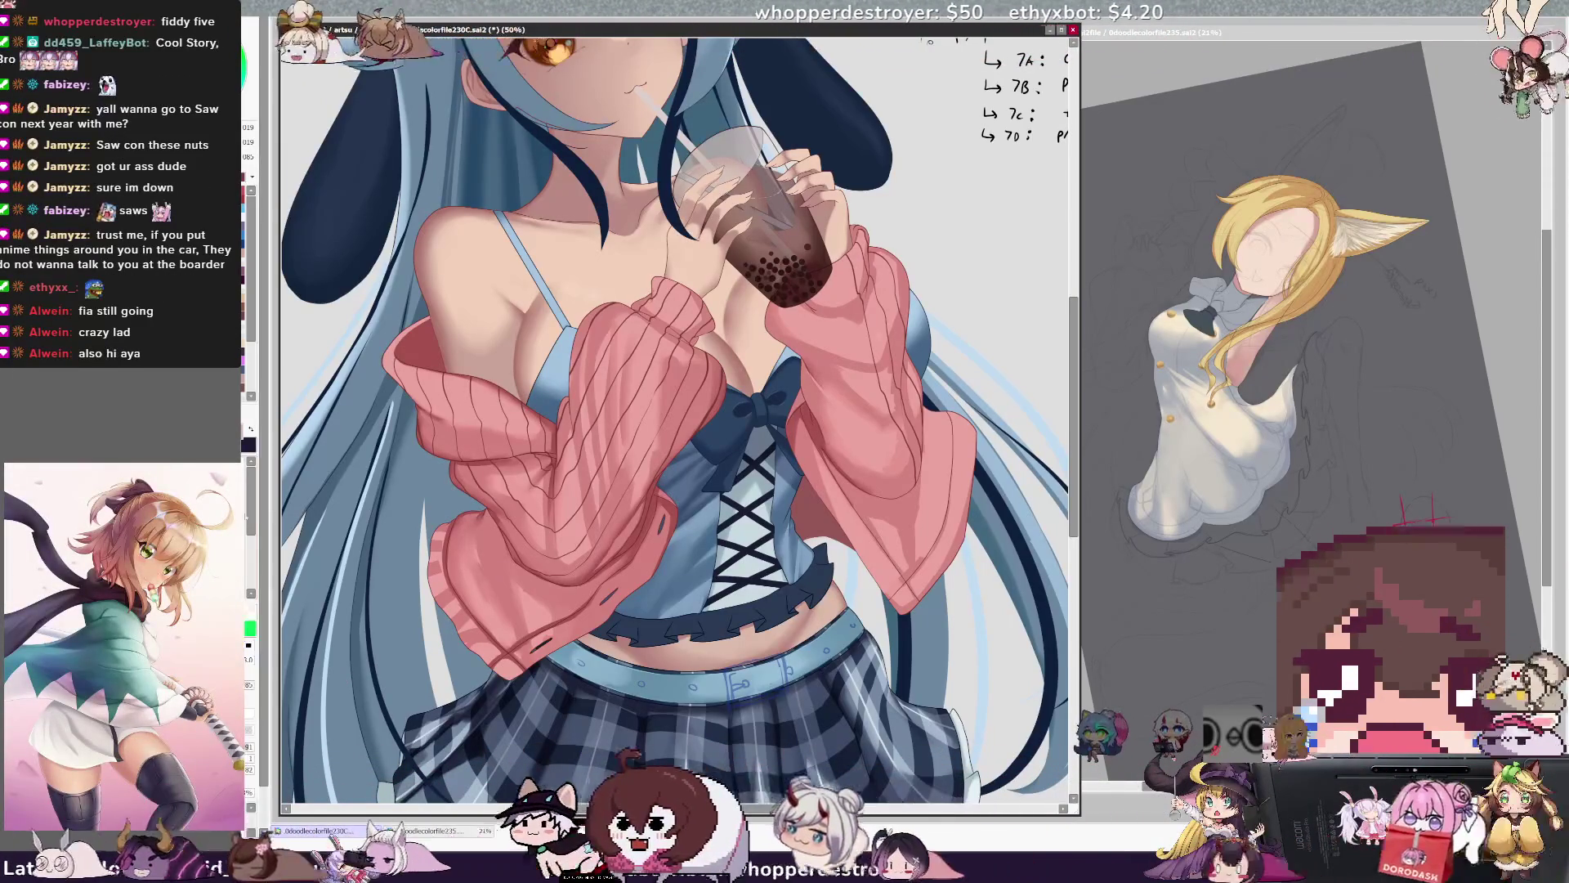
Roughly halve the brush size and scroll up from the skirt to the face and upper body.
key(bracketright)
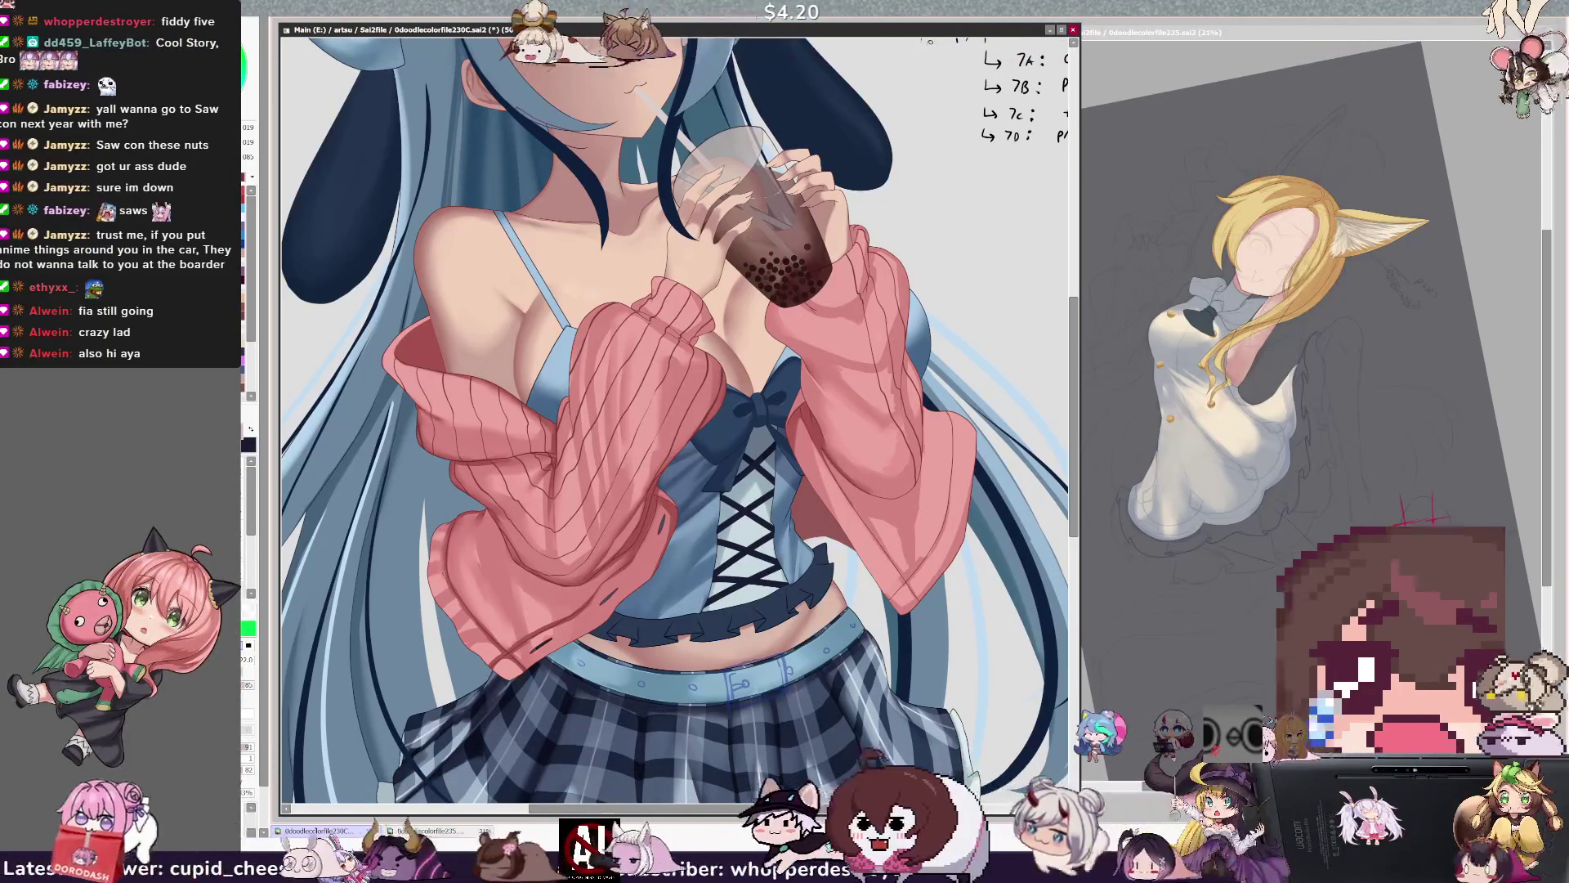
key(bracketright)
key(bracketleft)
key(bracketleft)
key(bracketleft)
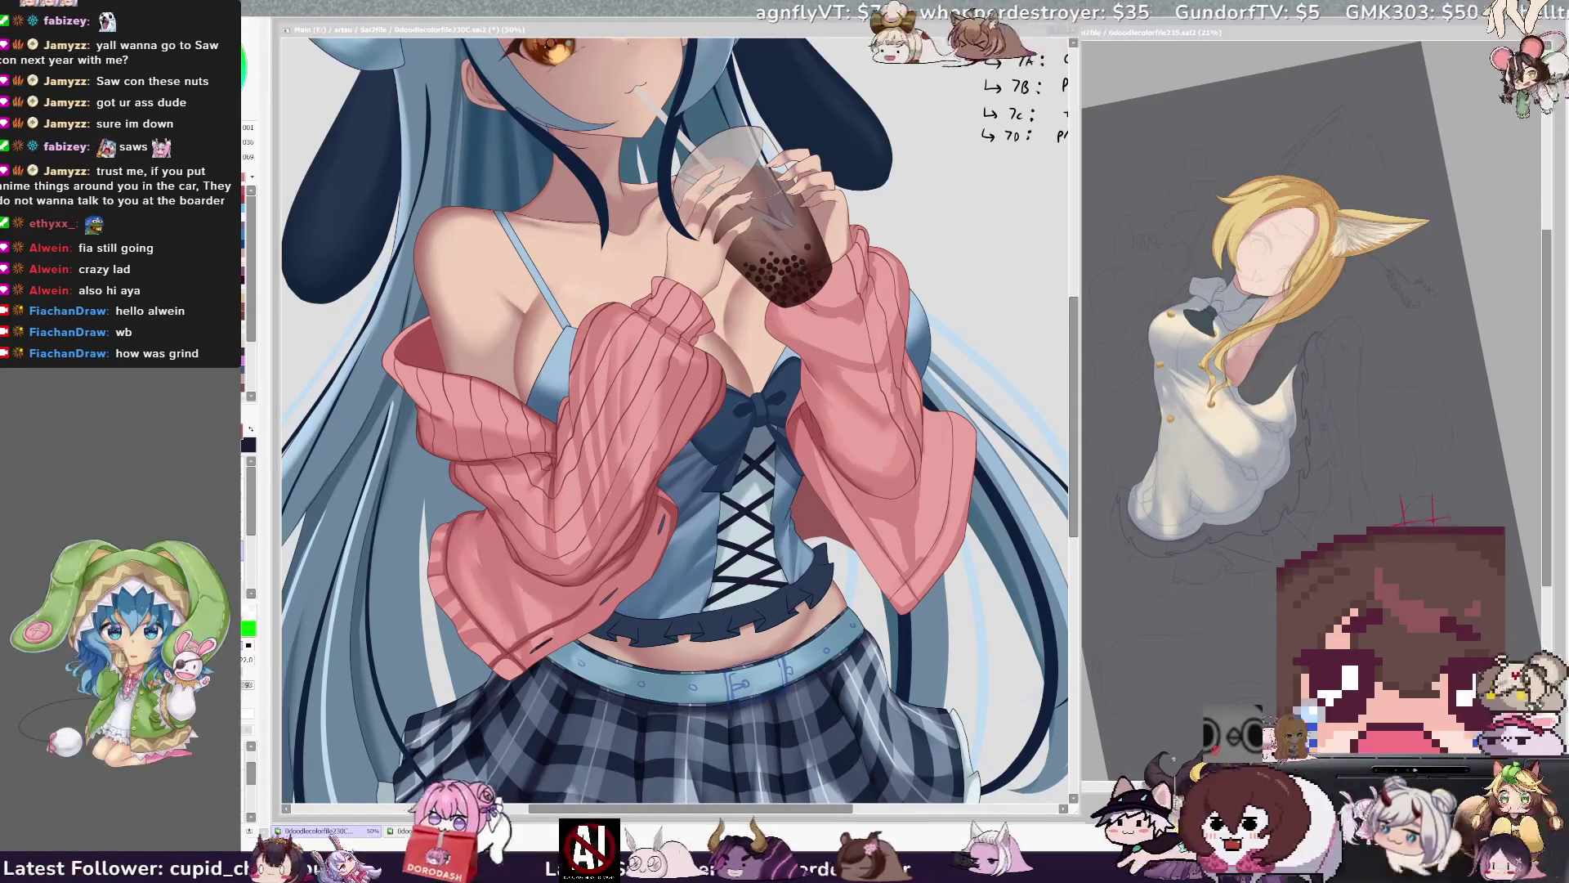
mouse_move(1076, 336)
mouse_down()
mouse_move(1077, 256)
mouse_move(1084, 335)
mouse_move(1082, 304)
mouse_up()
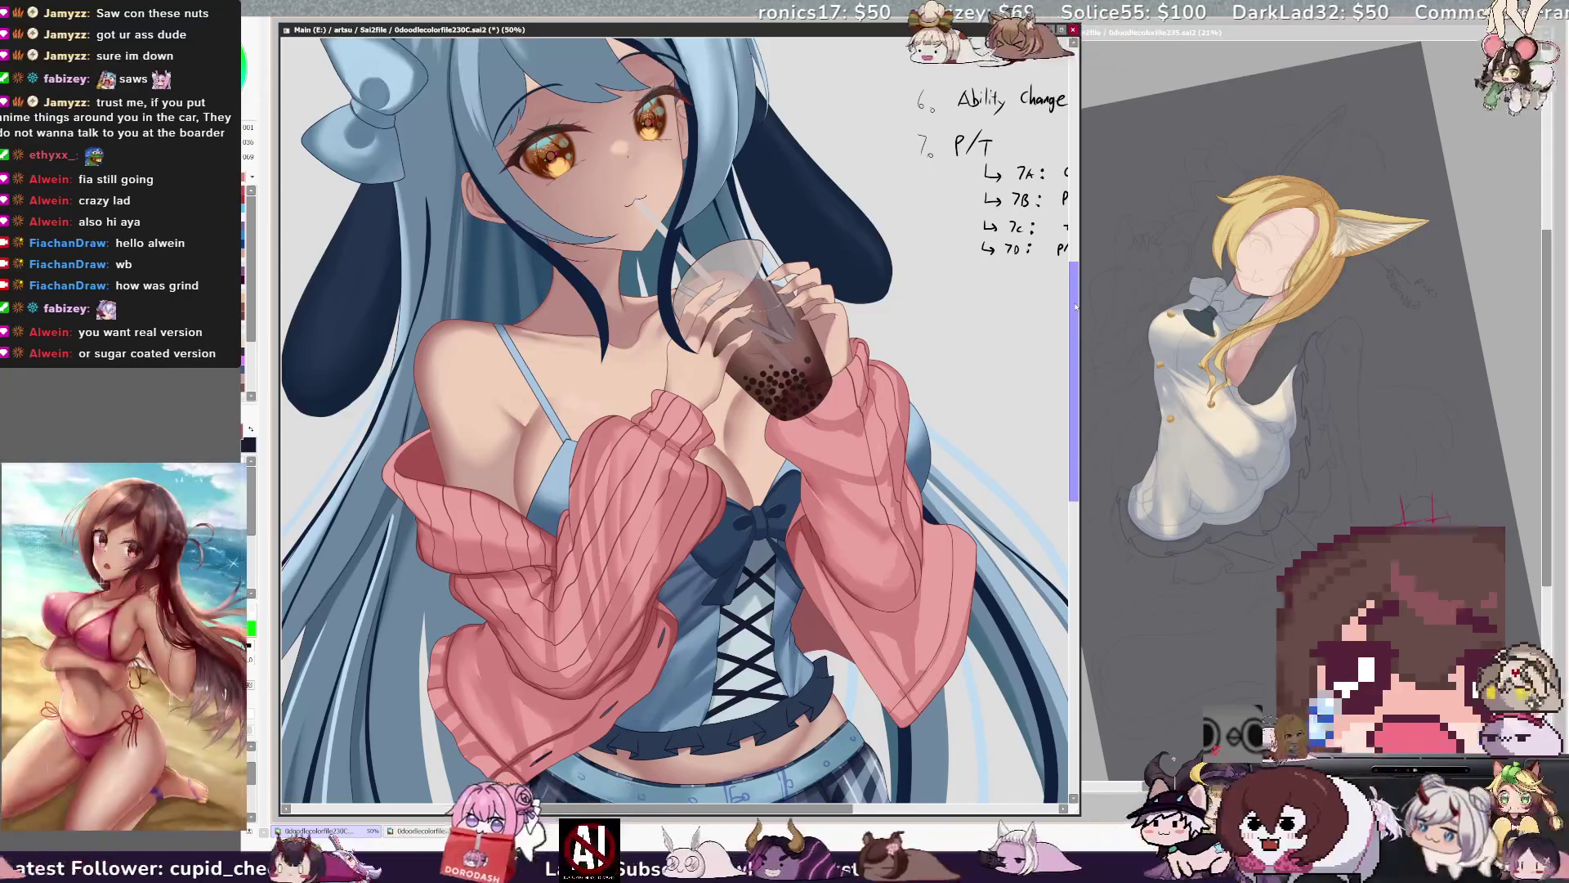
scroll(1072, 358, up, 1)
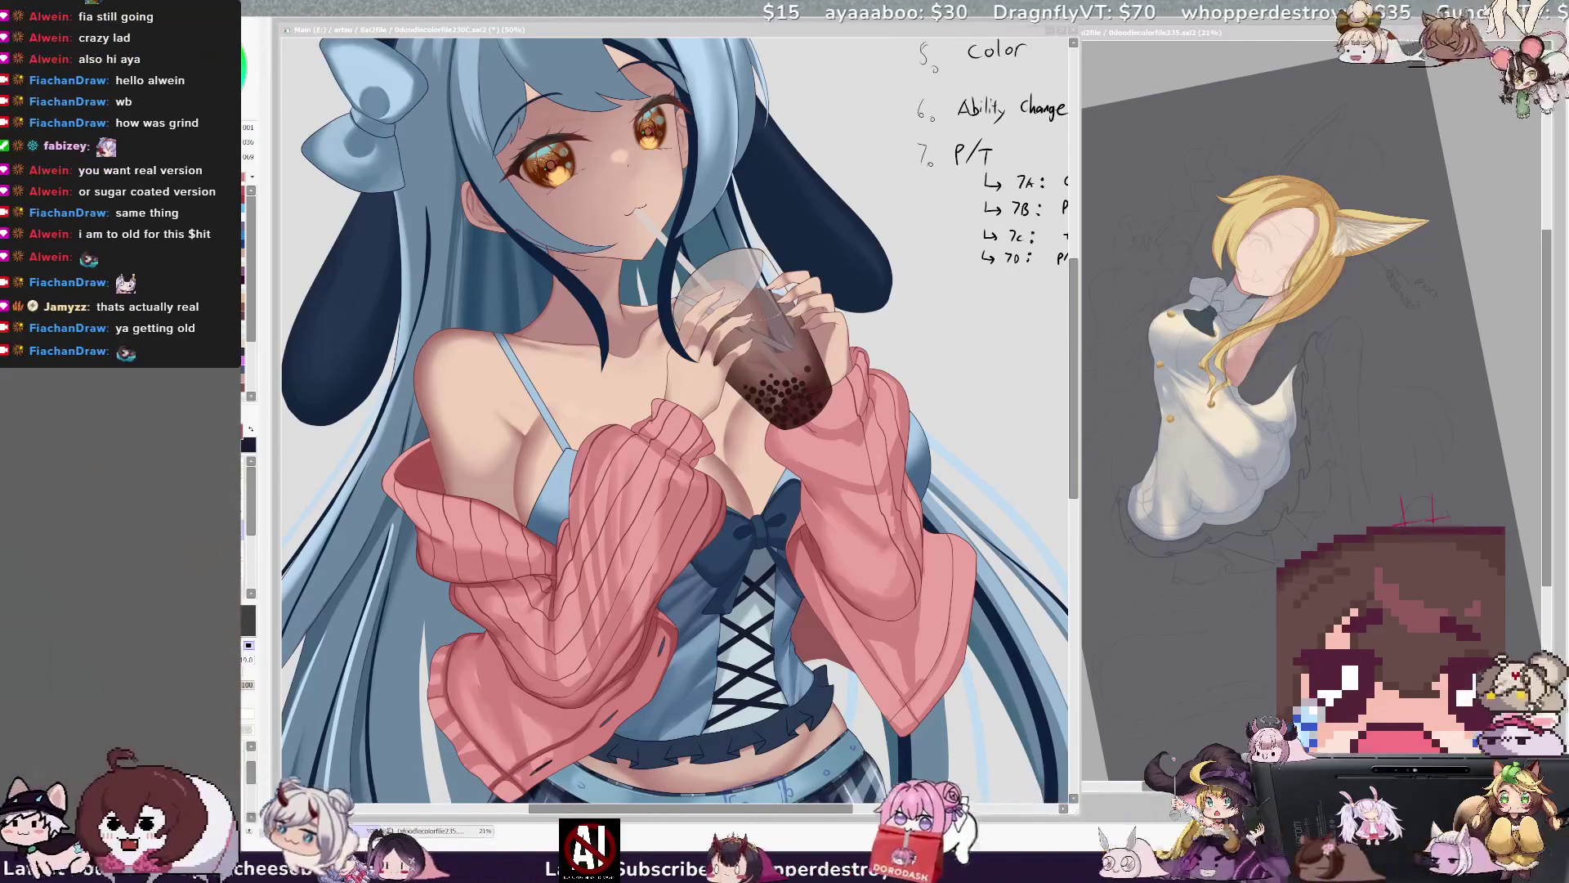
click(670, 408)
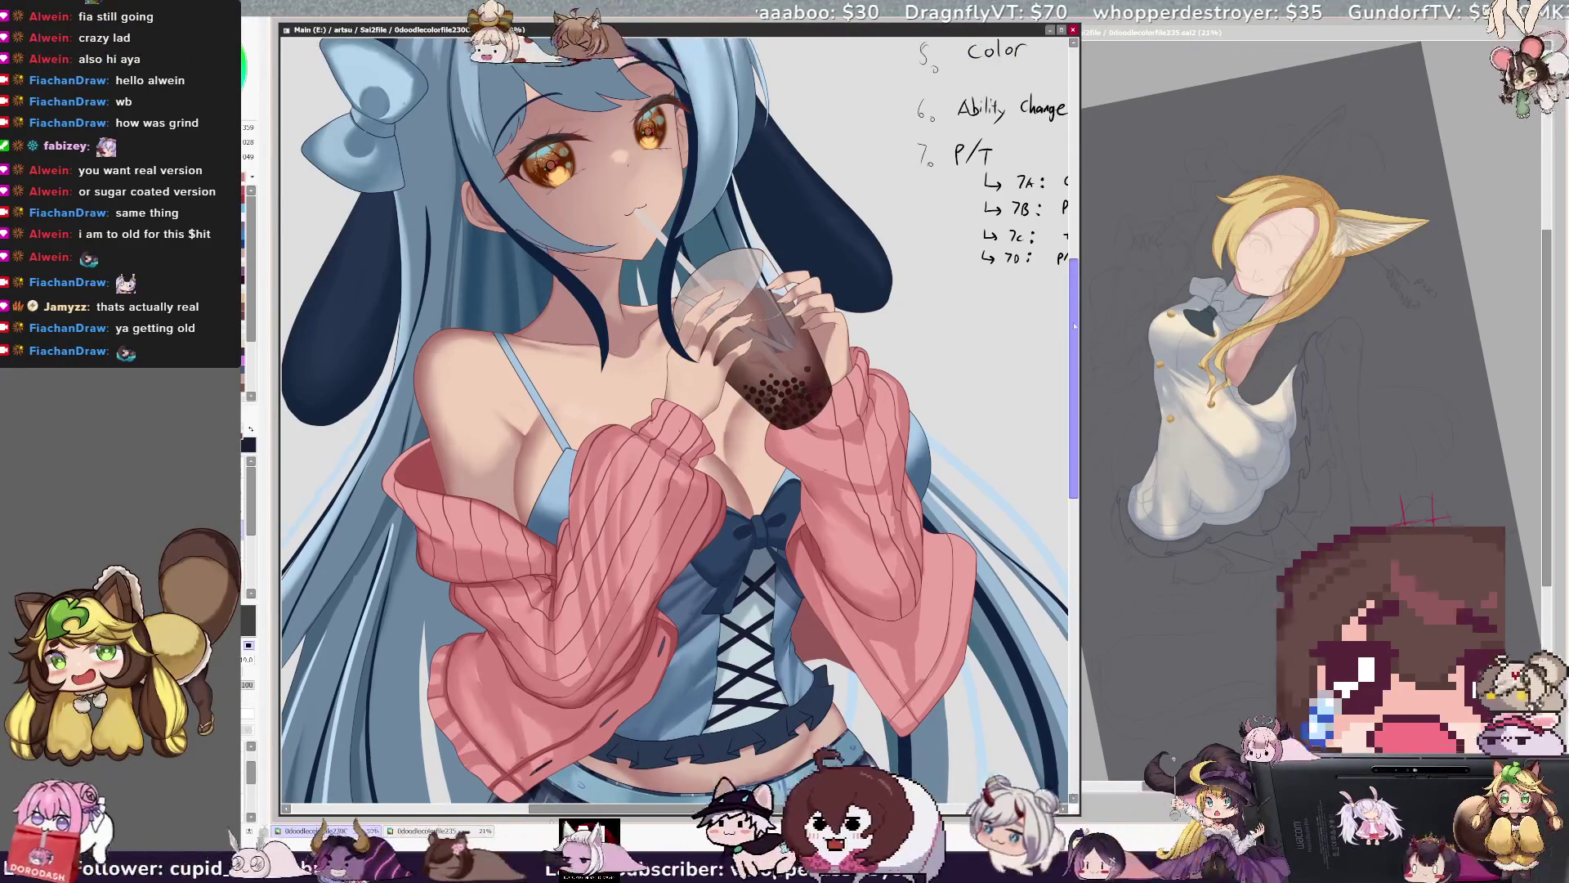
Scroll the view down and up around the blue corset while rendering its lighter shading.
scroll(1075, 340, down, 1)
scroll(1075, 340, up, 1)
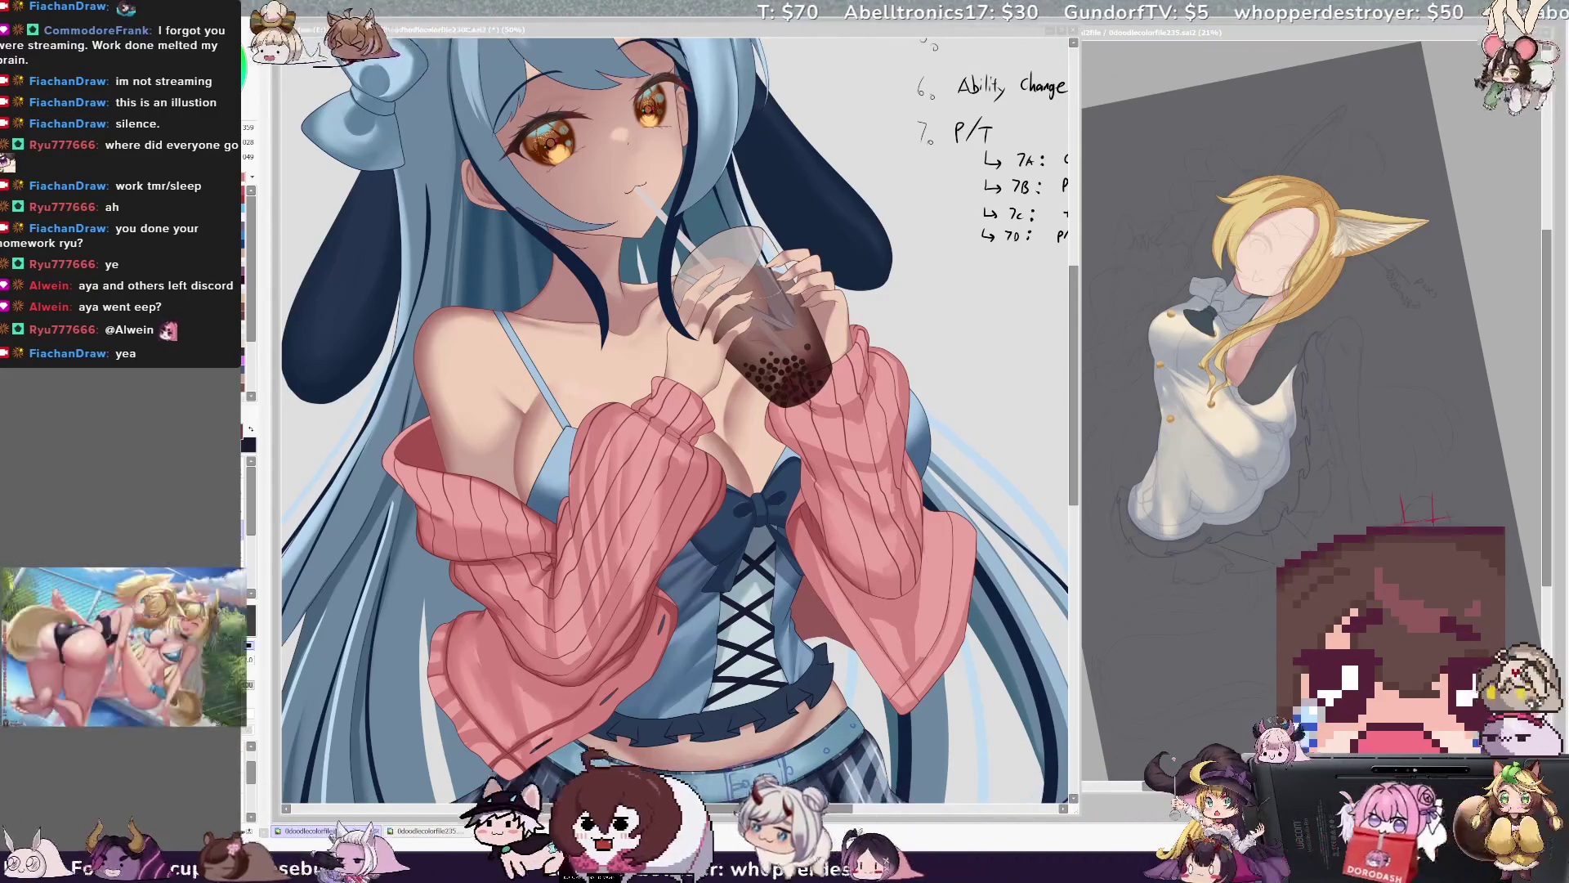
scroll(675, 408, down, 2)
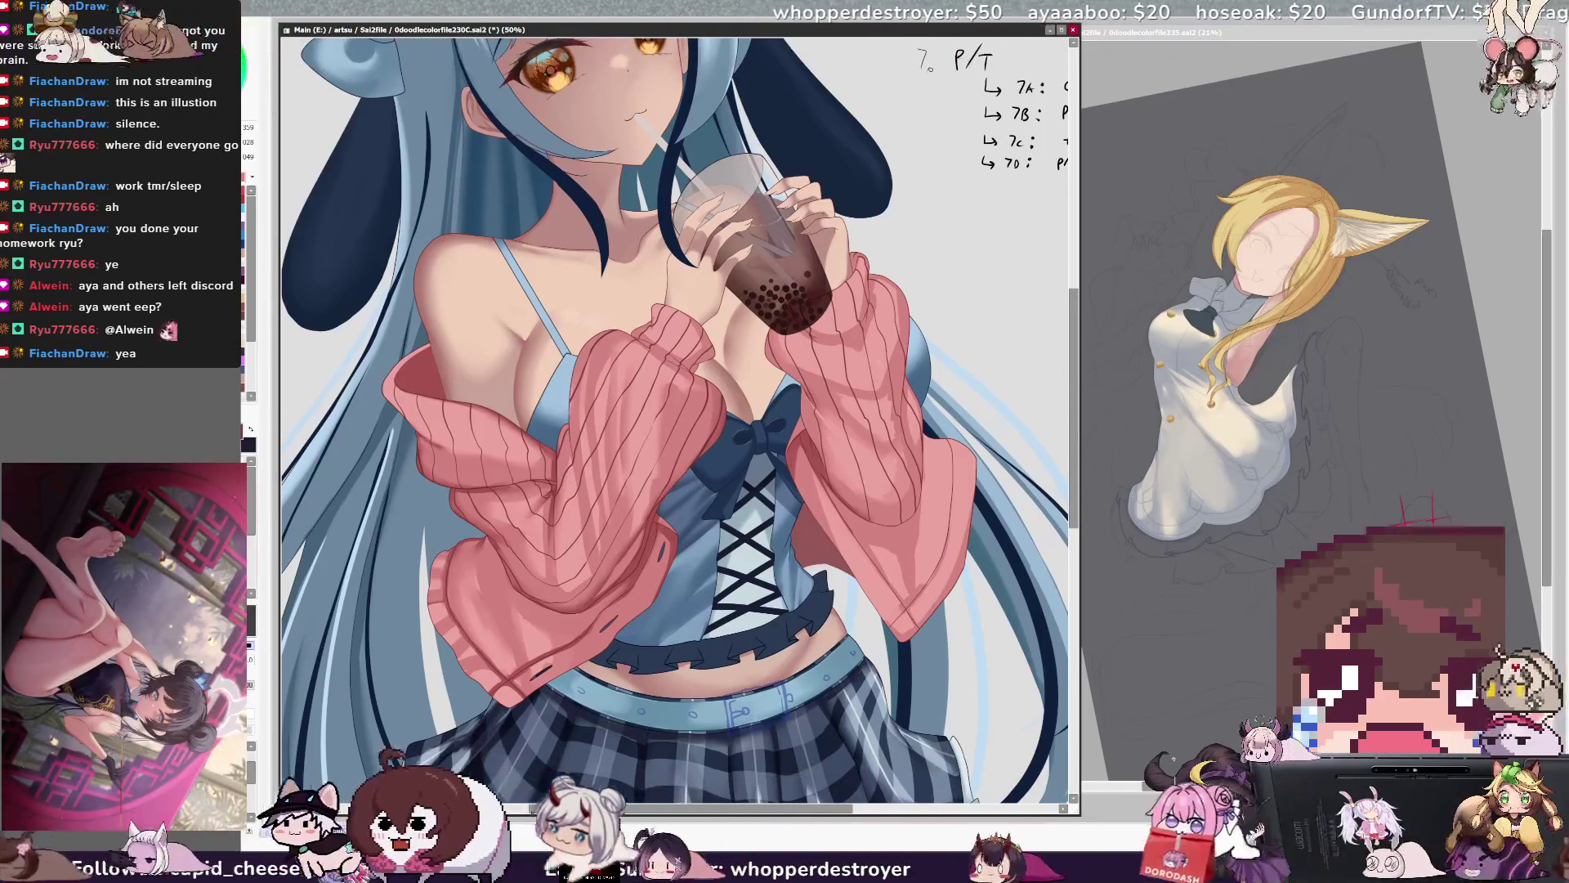
Zoom out from 50% to 25% to fit the whole girl and the notes column.
key(ctrl+minus)
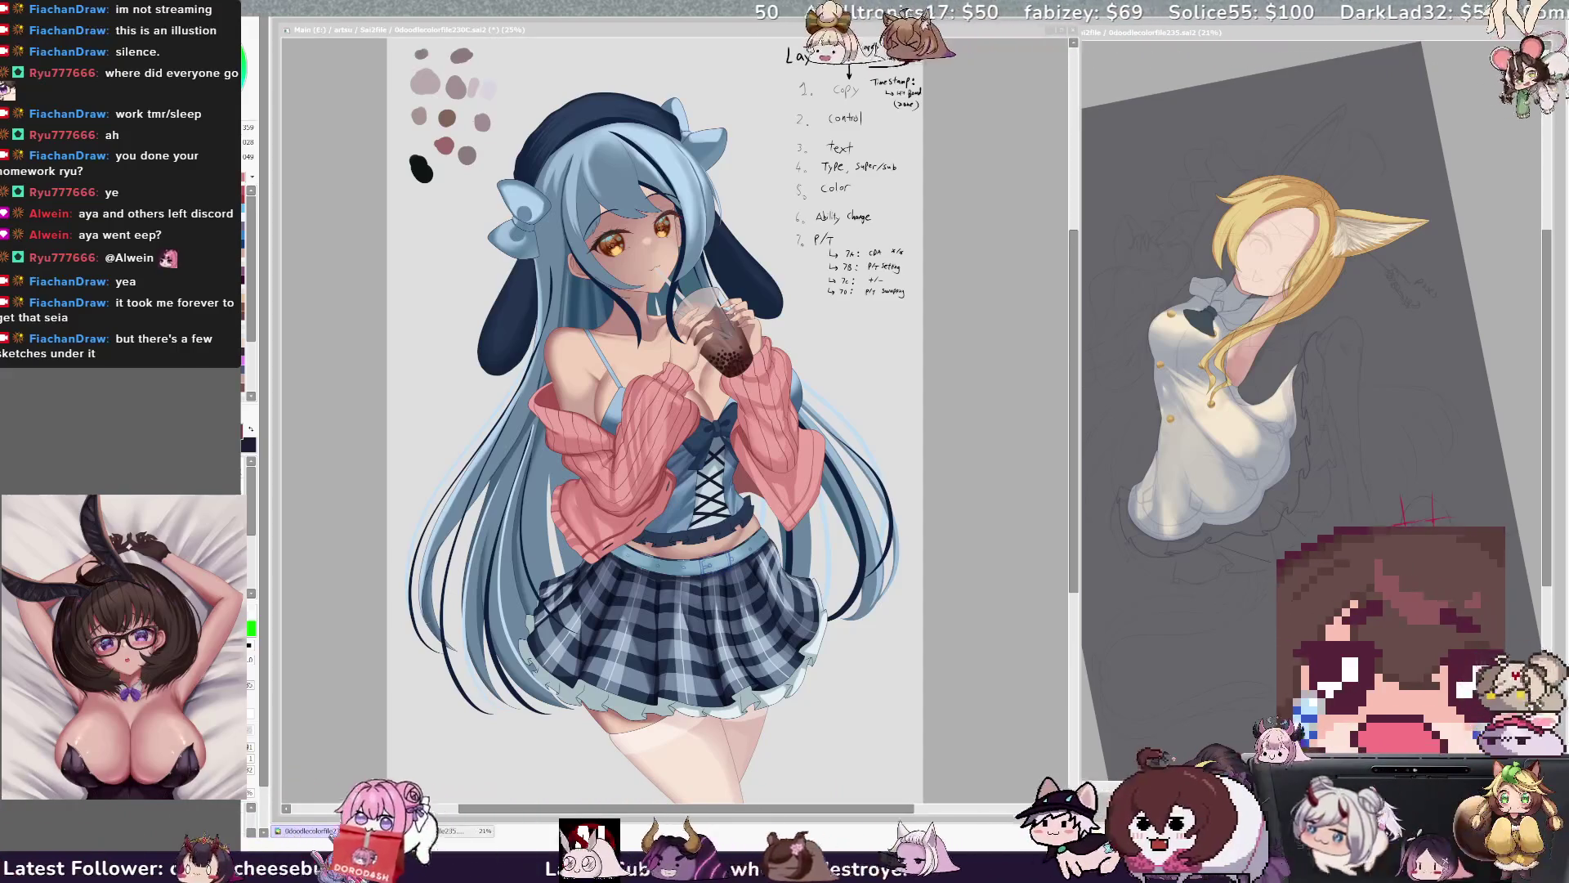
Bring the 0doodlecolorfile235 fox-eared girl sketch window to the front.
click(433, 830)
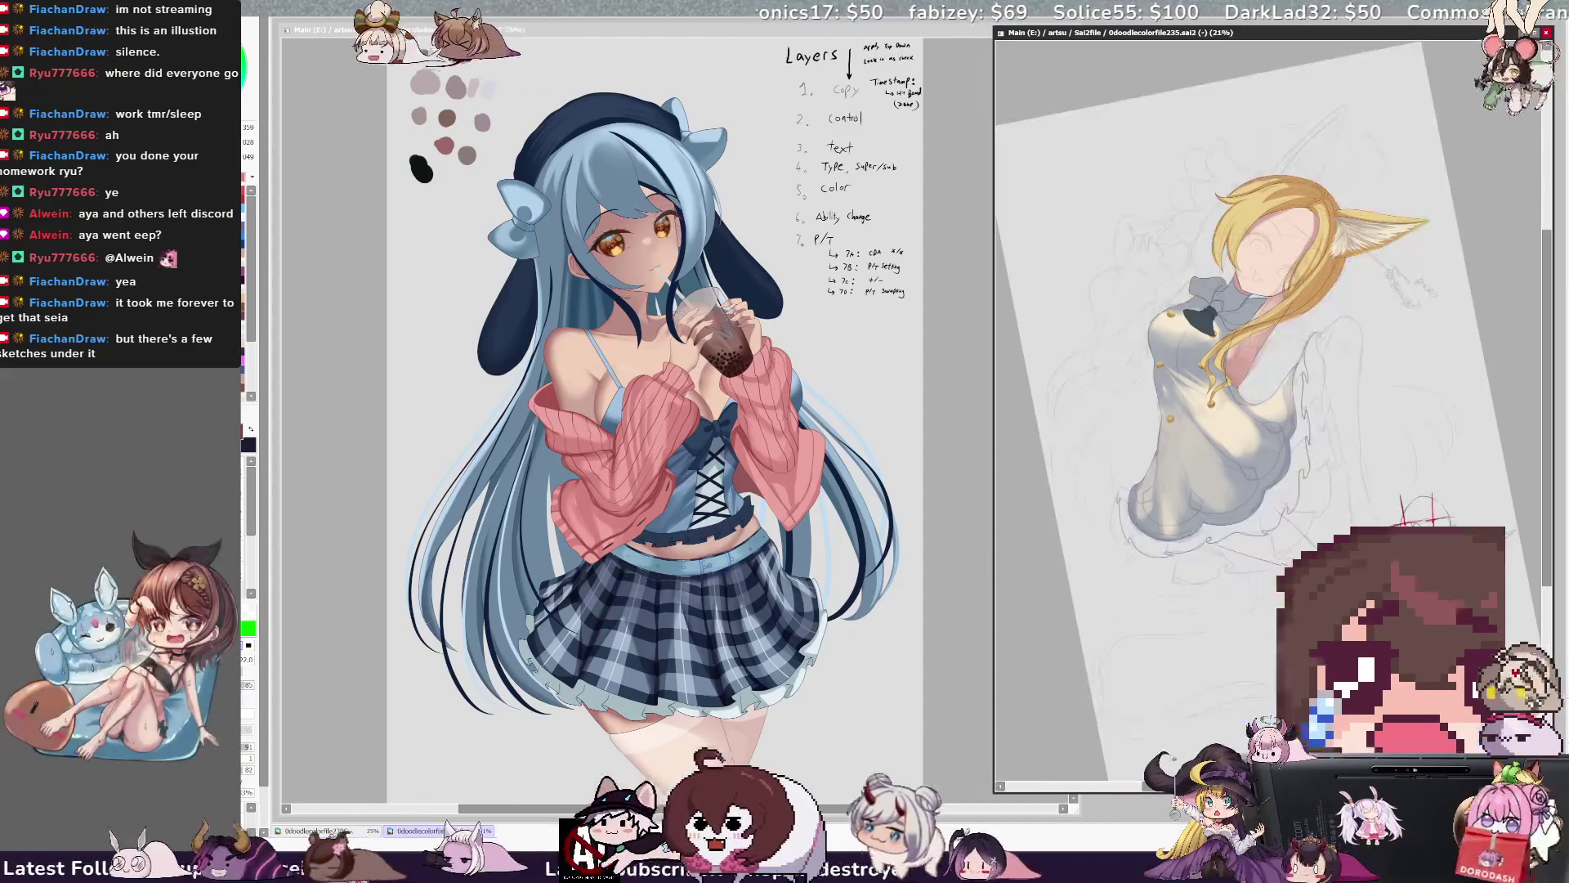
Lighten the fox-girl sketch's backdrop so its faint pencil lines show.
key(ctrl+z)
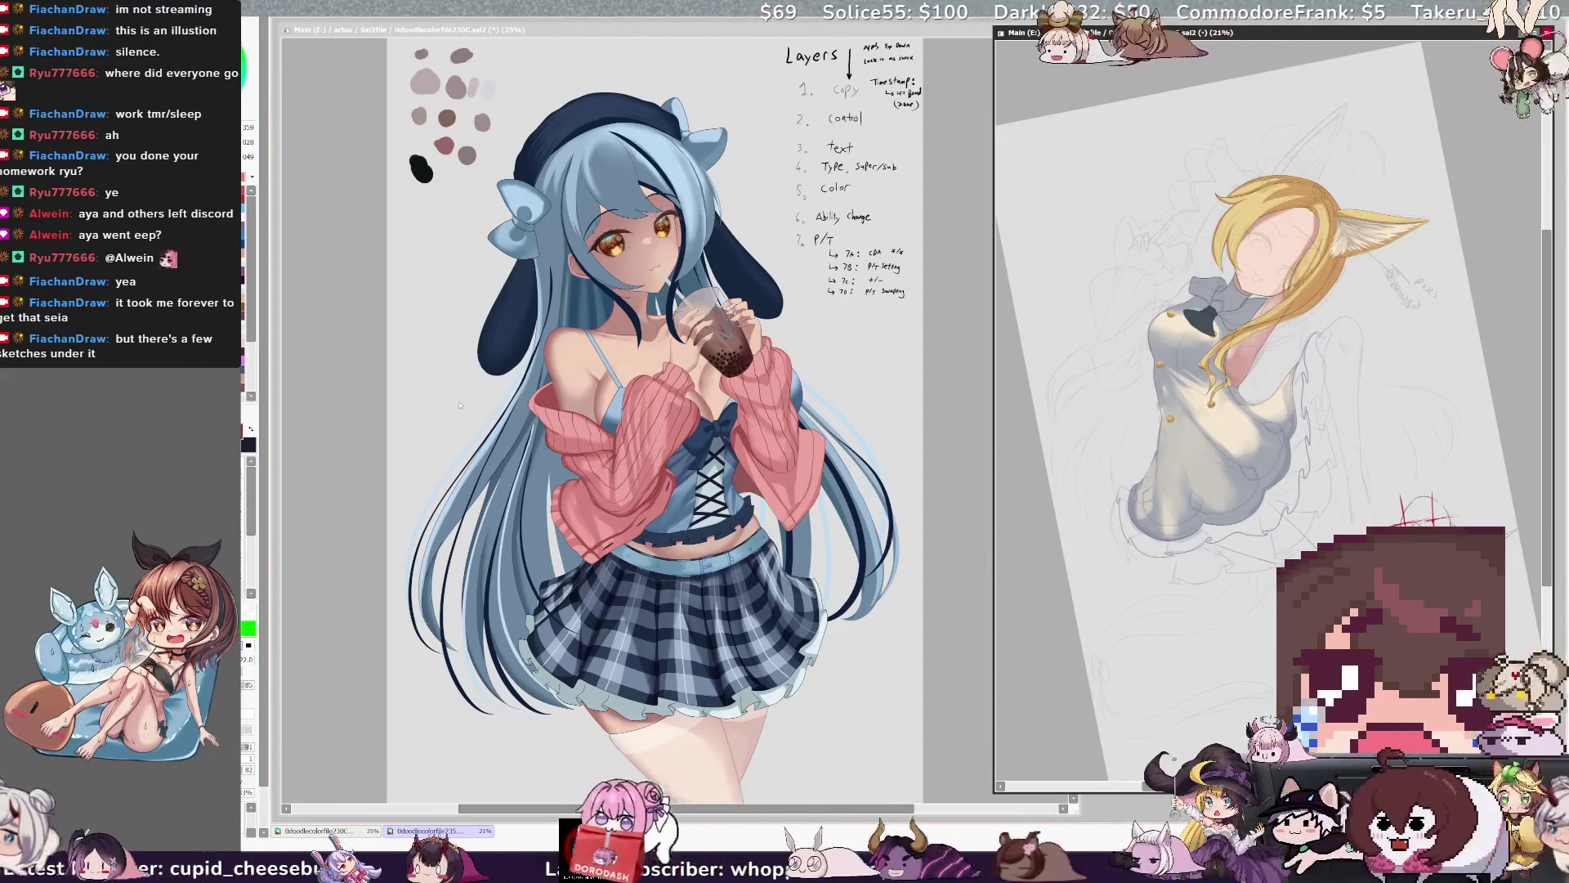
scroll(1422, 515, up, 5)
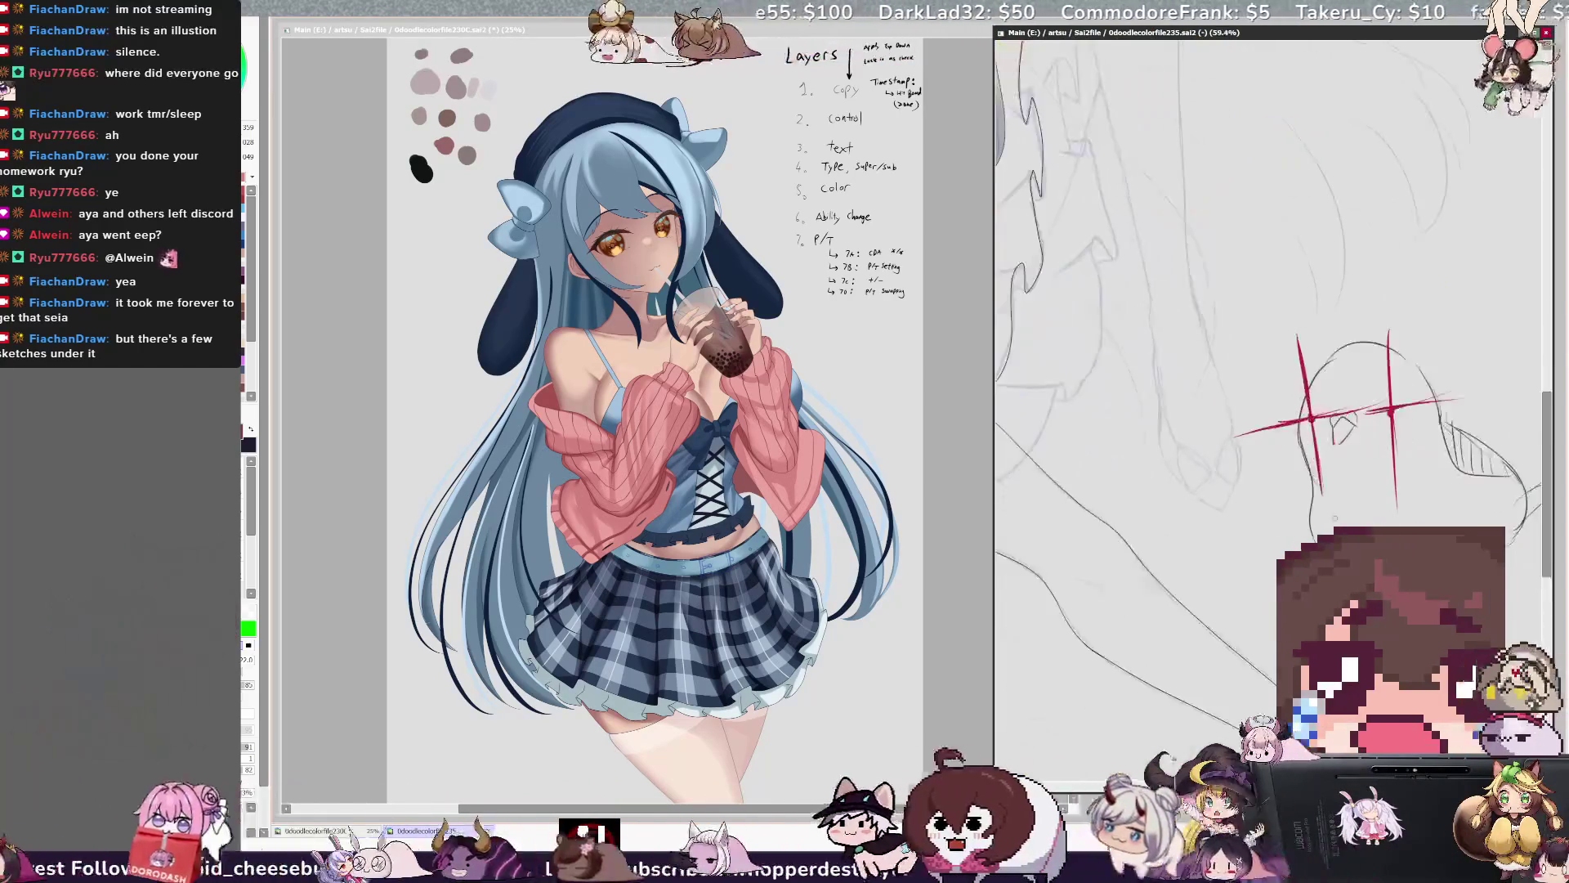
scroll(1453, 559, down, 5)
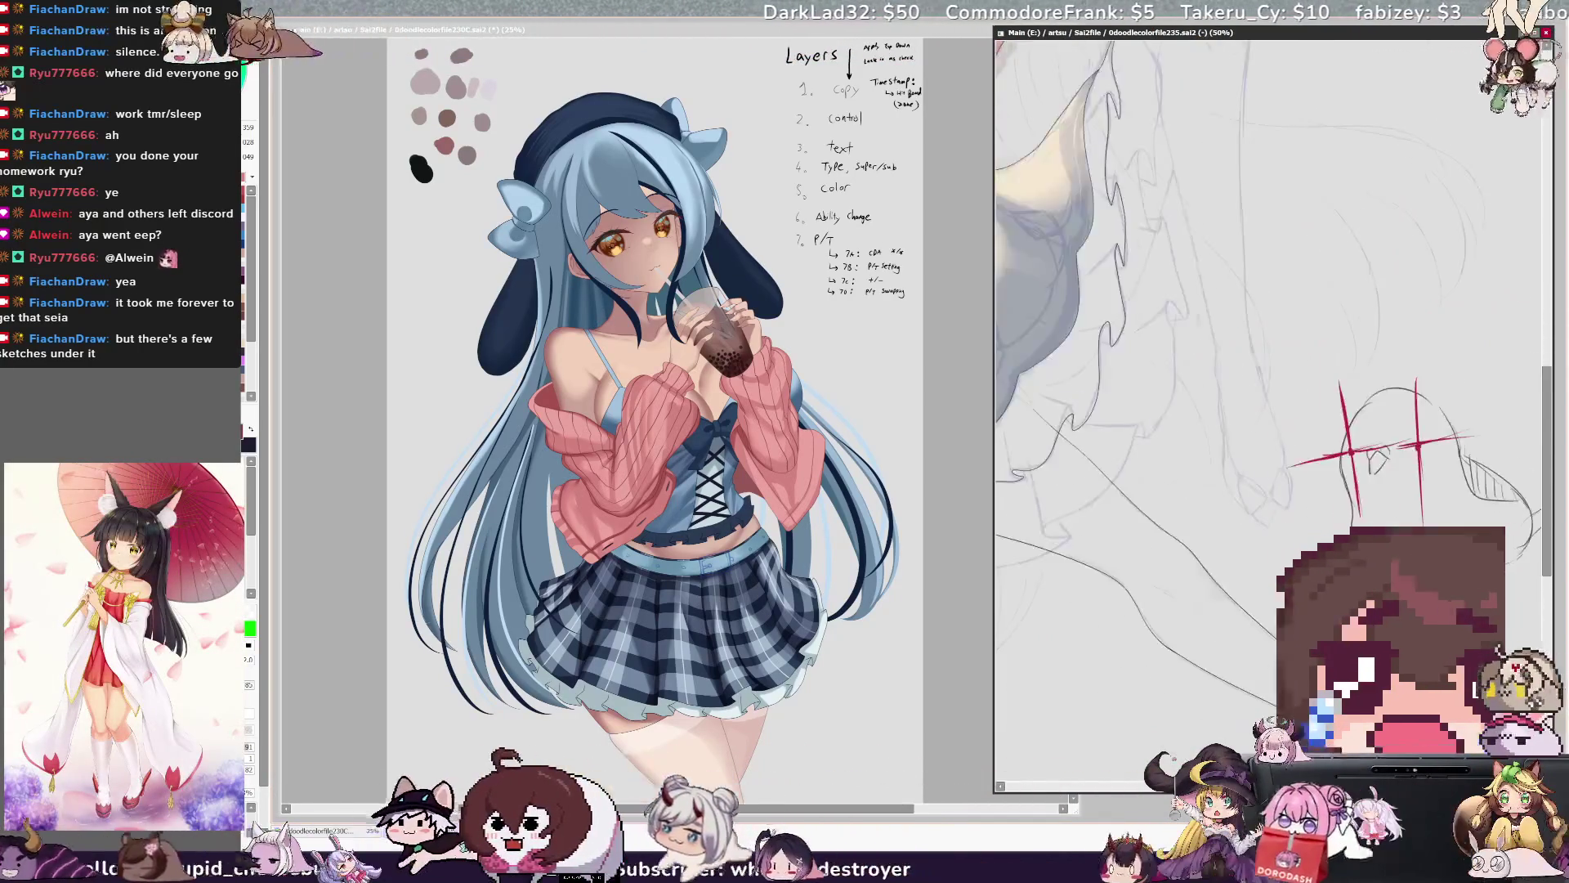
scroll(1453, 559, down, 1)
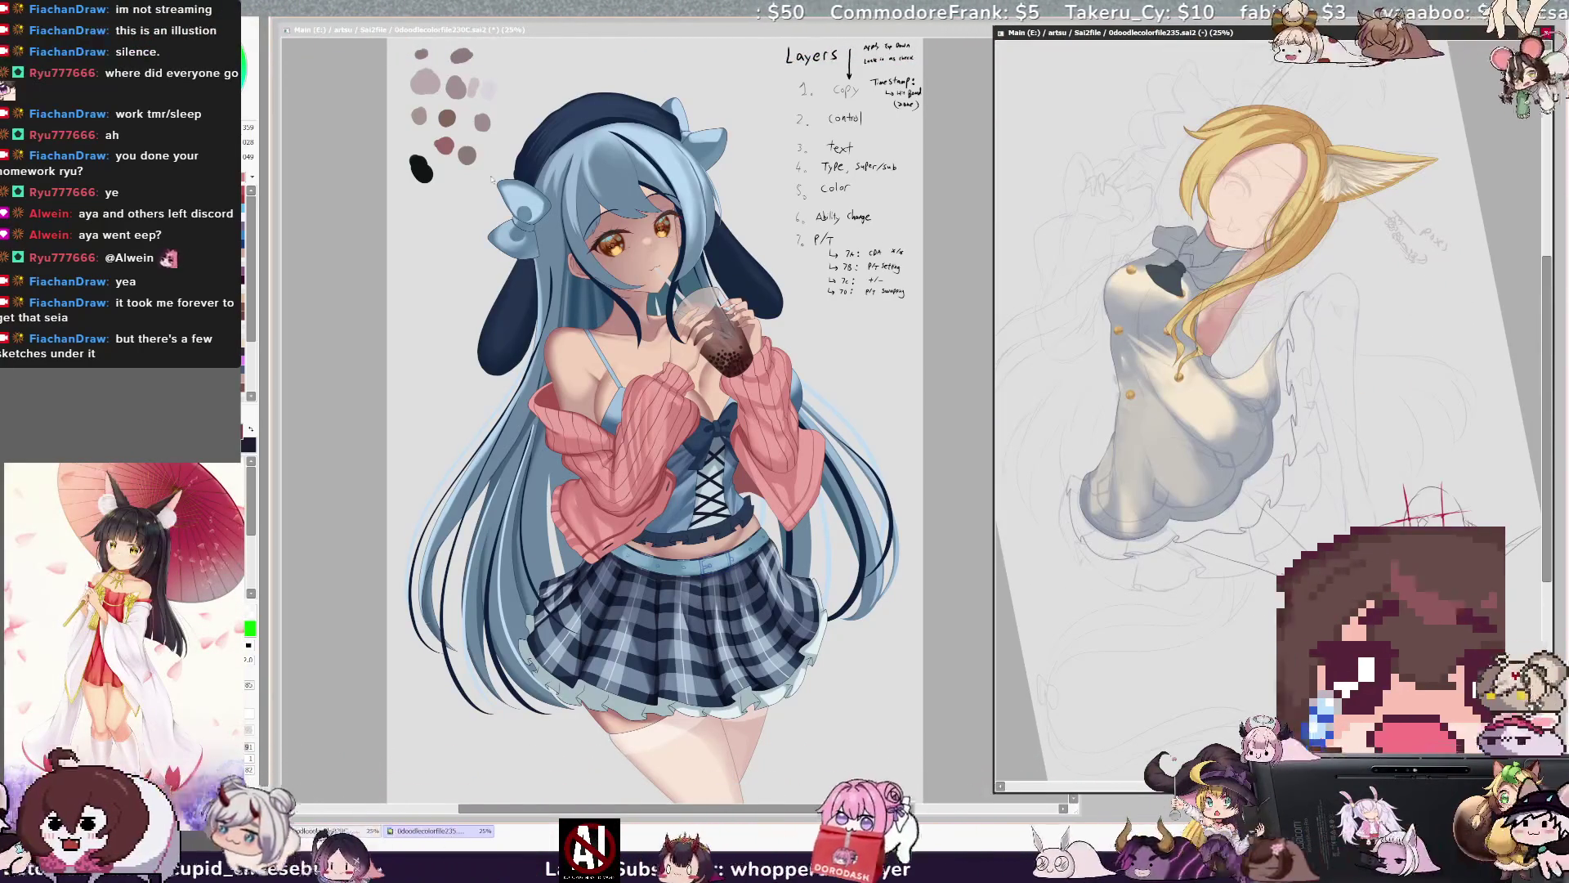
Inspect the red-crossed head up close, then return to the 0doodlecolorfile230C illustration.
drag(1422, 507, 1307, 425)
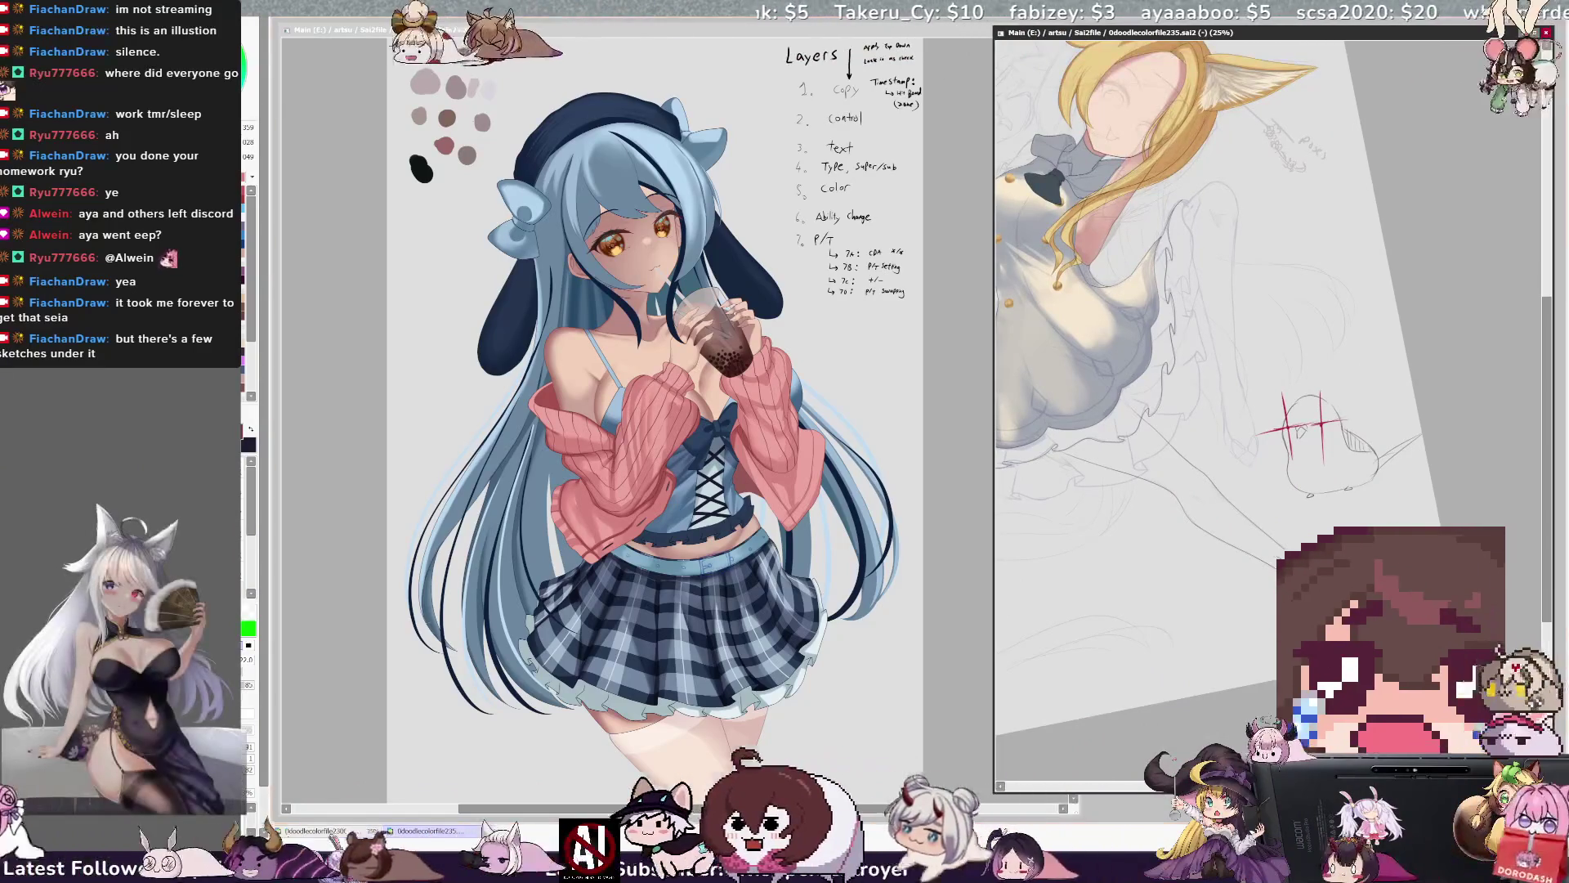
scroll(1236, 376, up, 2)
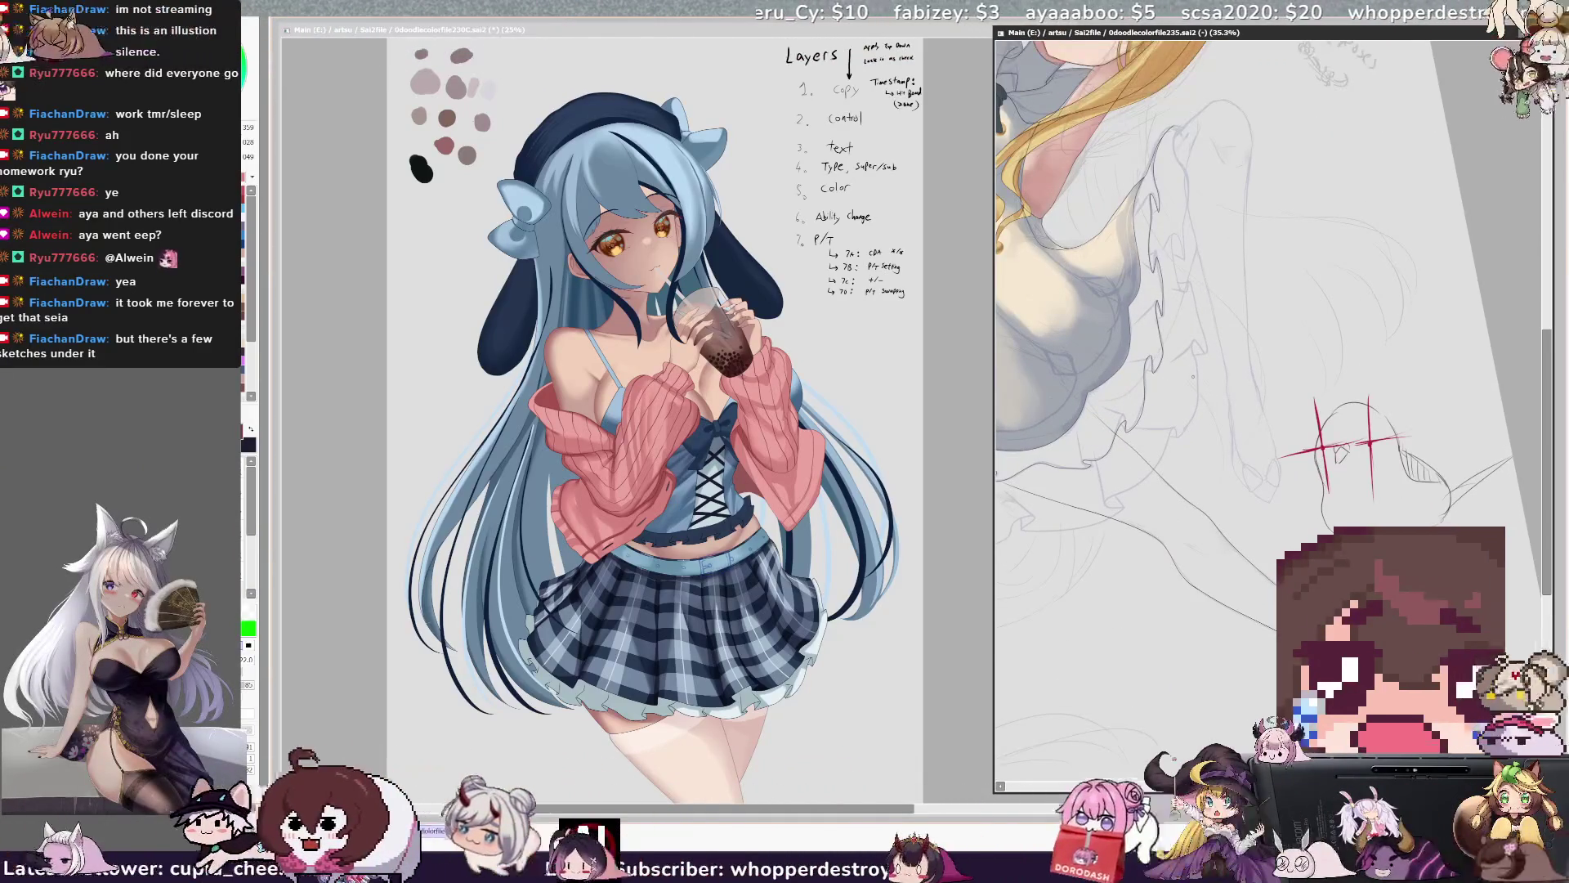
scroll(1275, 409, up, 1)
scroll(1236, 677, up, 1)
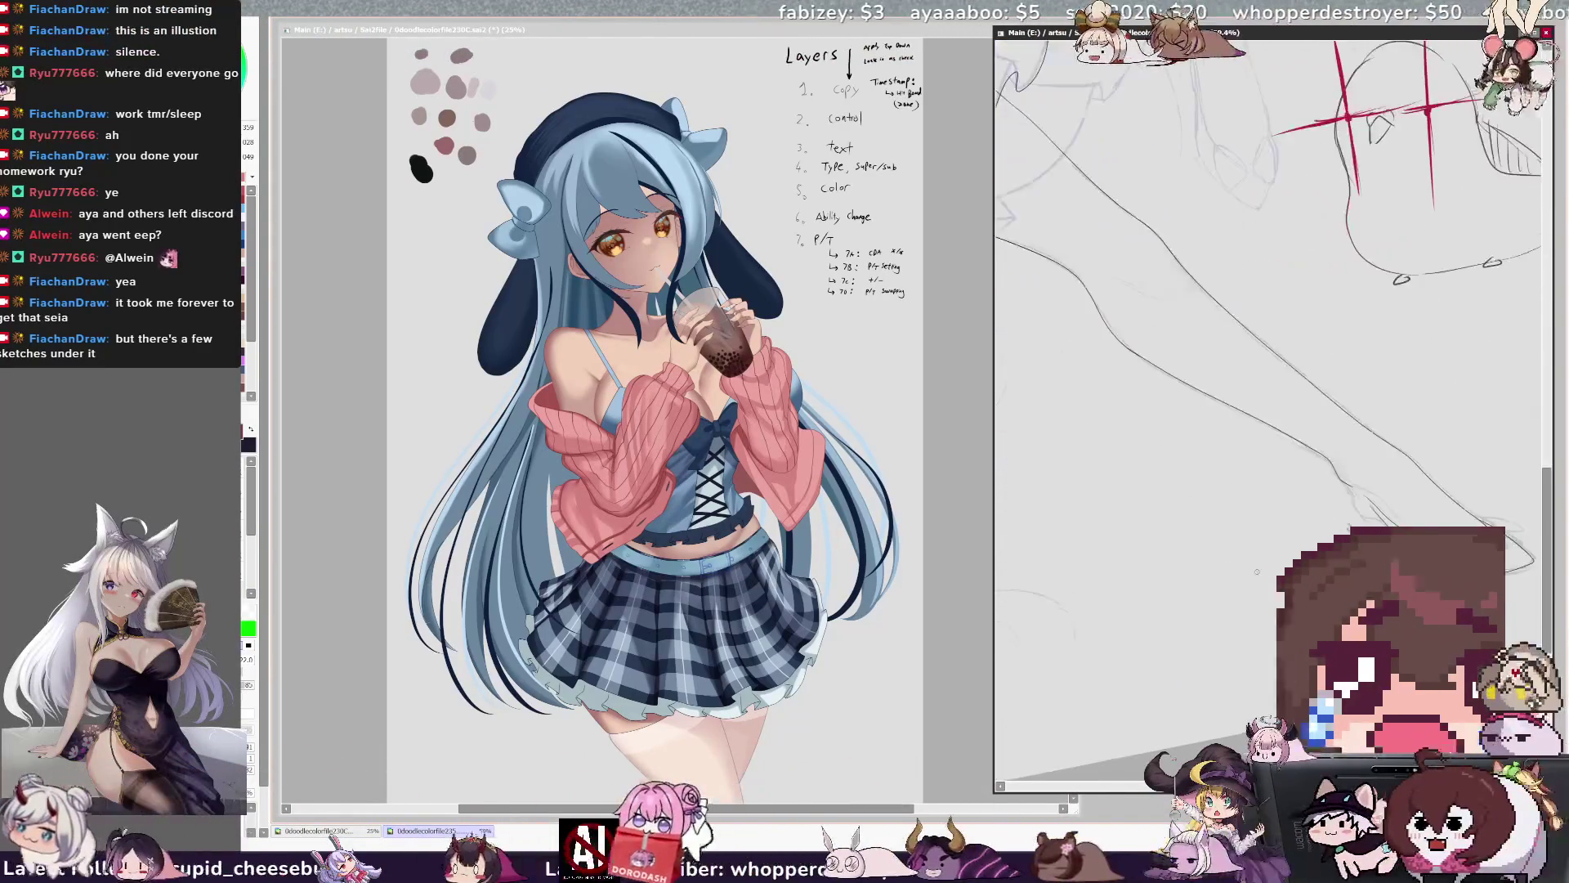
scroll(1272, 528, down, 2)
scroll(1398, 245, up, 4)
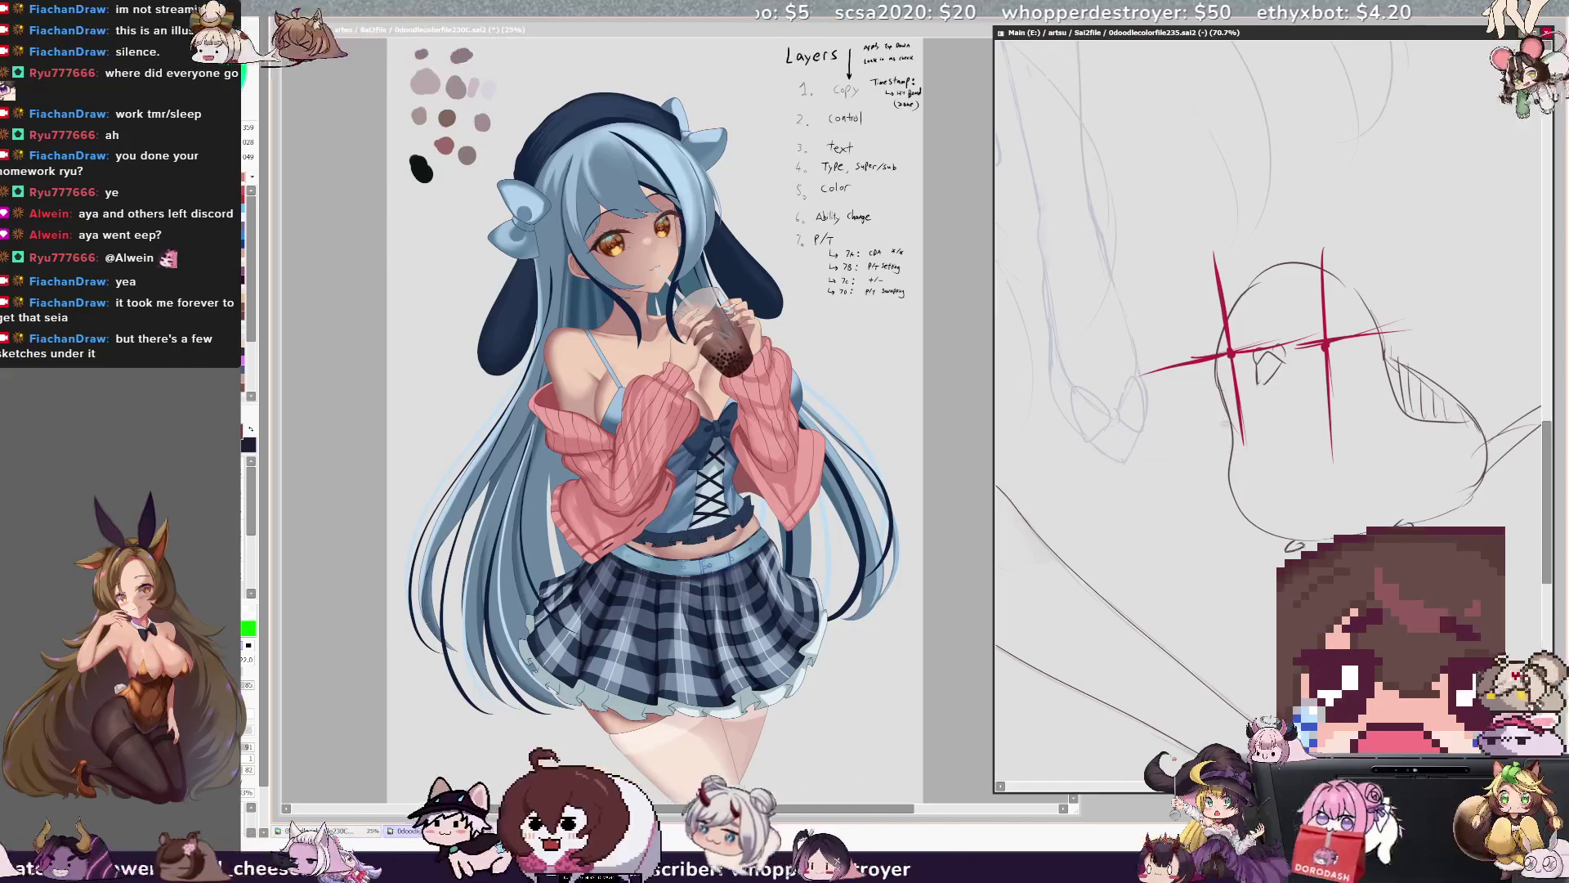
scroll(1222, 598, down, 1)
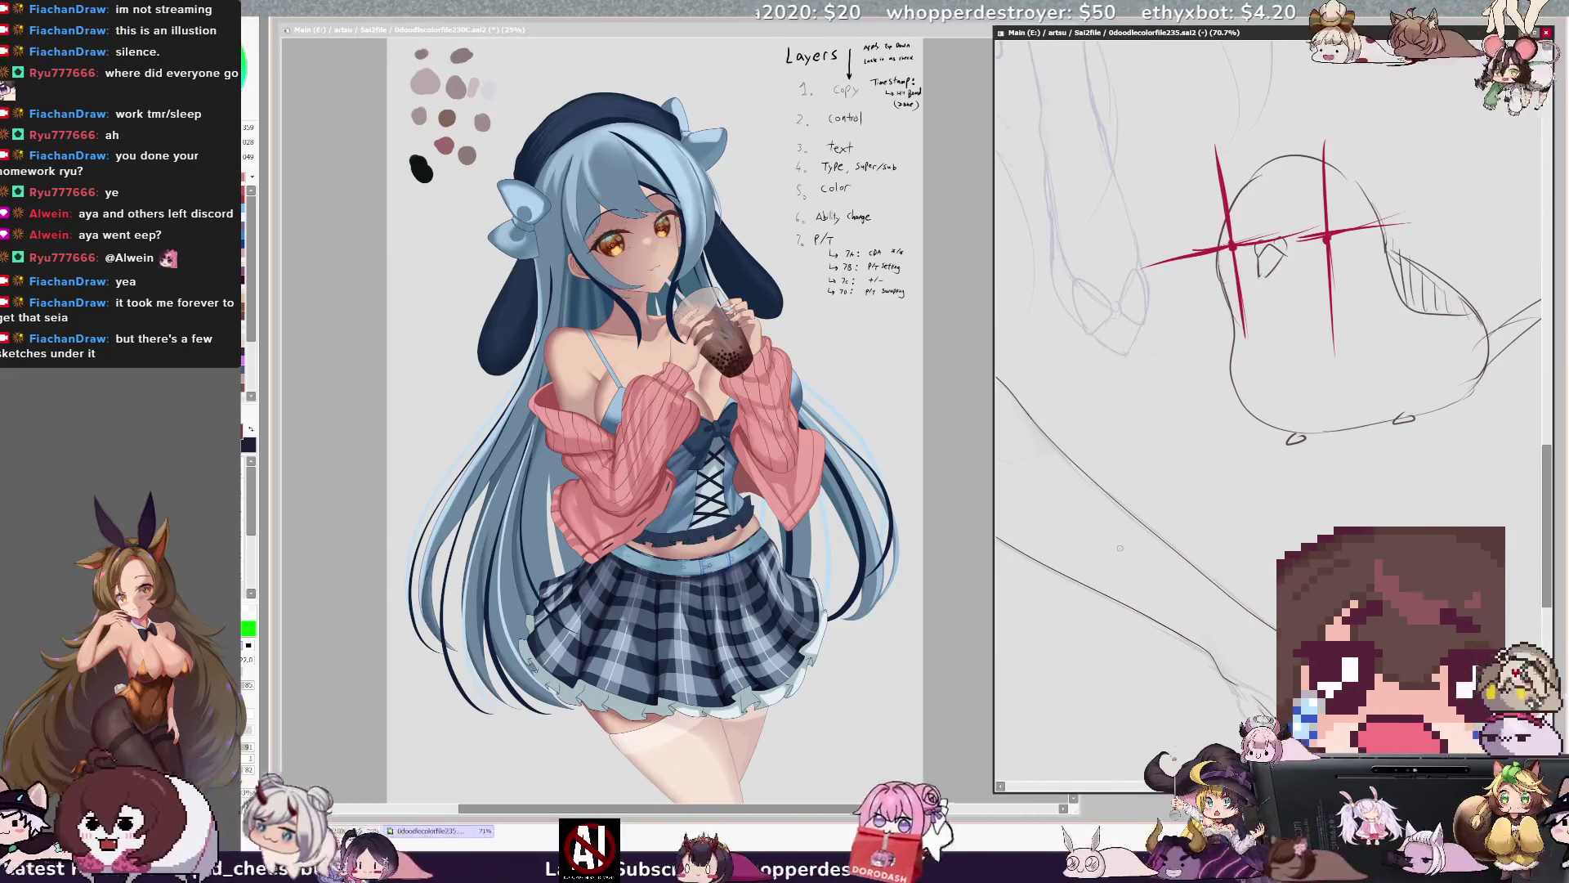
click(700, 558)
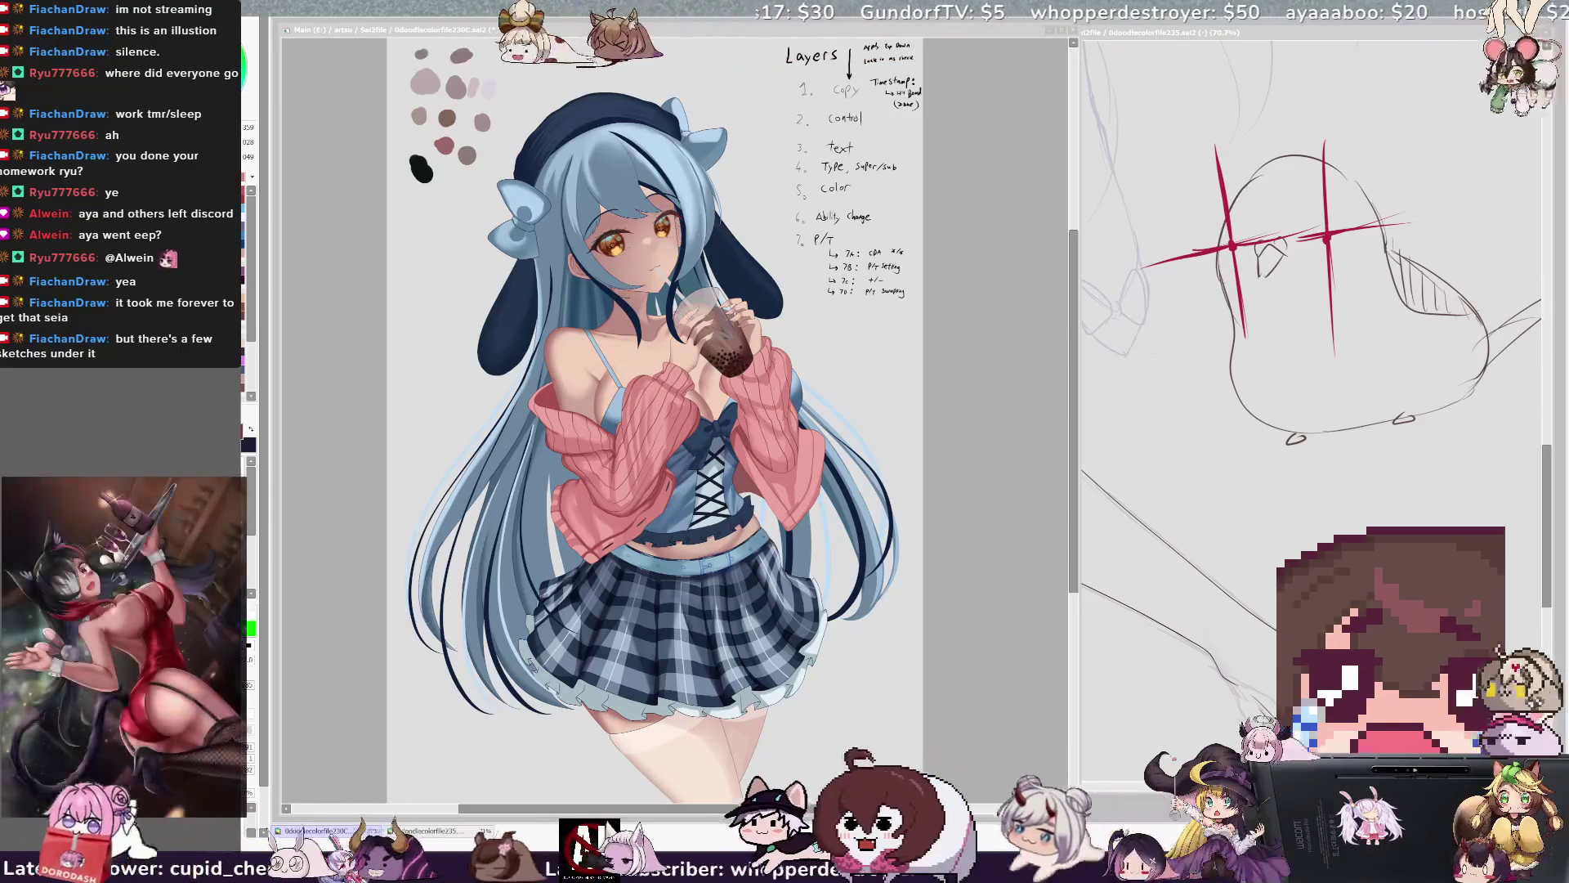
click(1042, 411)
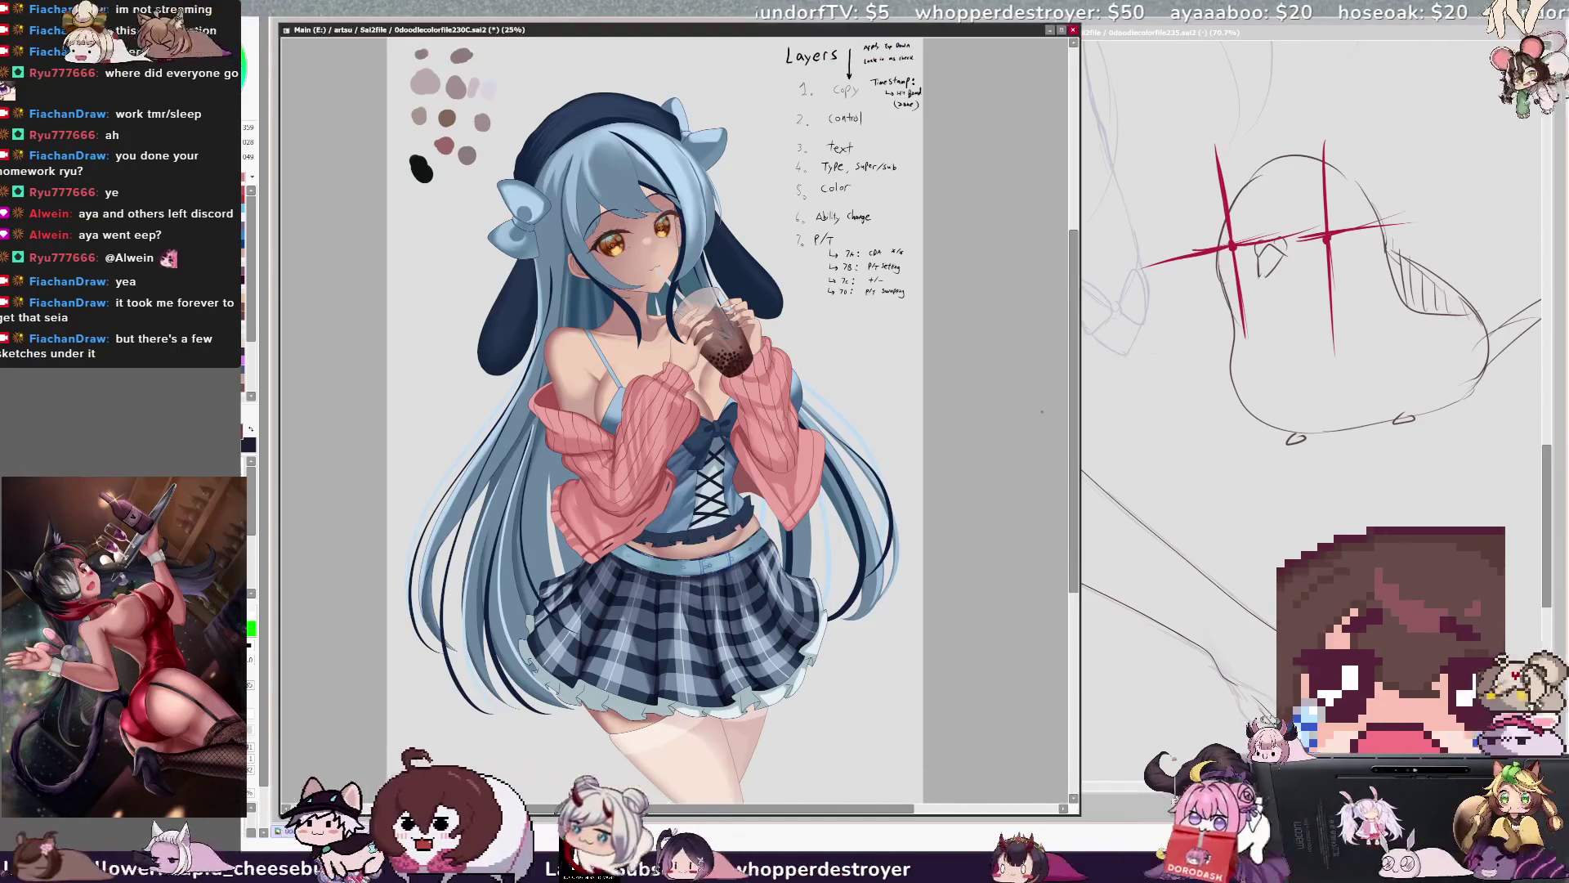
Zoom in twice on the blue-haired girl and adjust the brush size.
key(ctrl+plus)
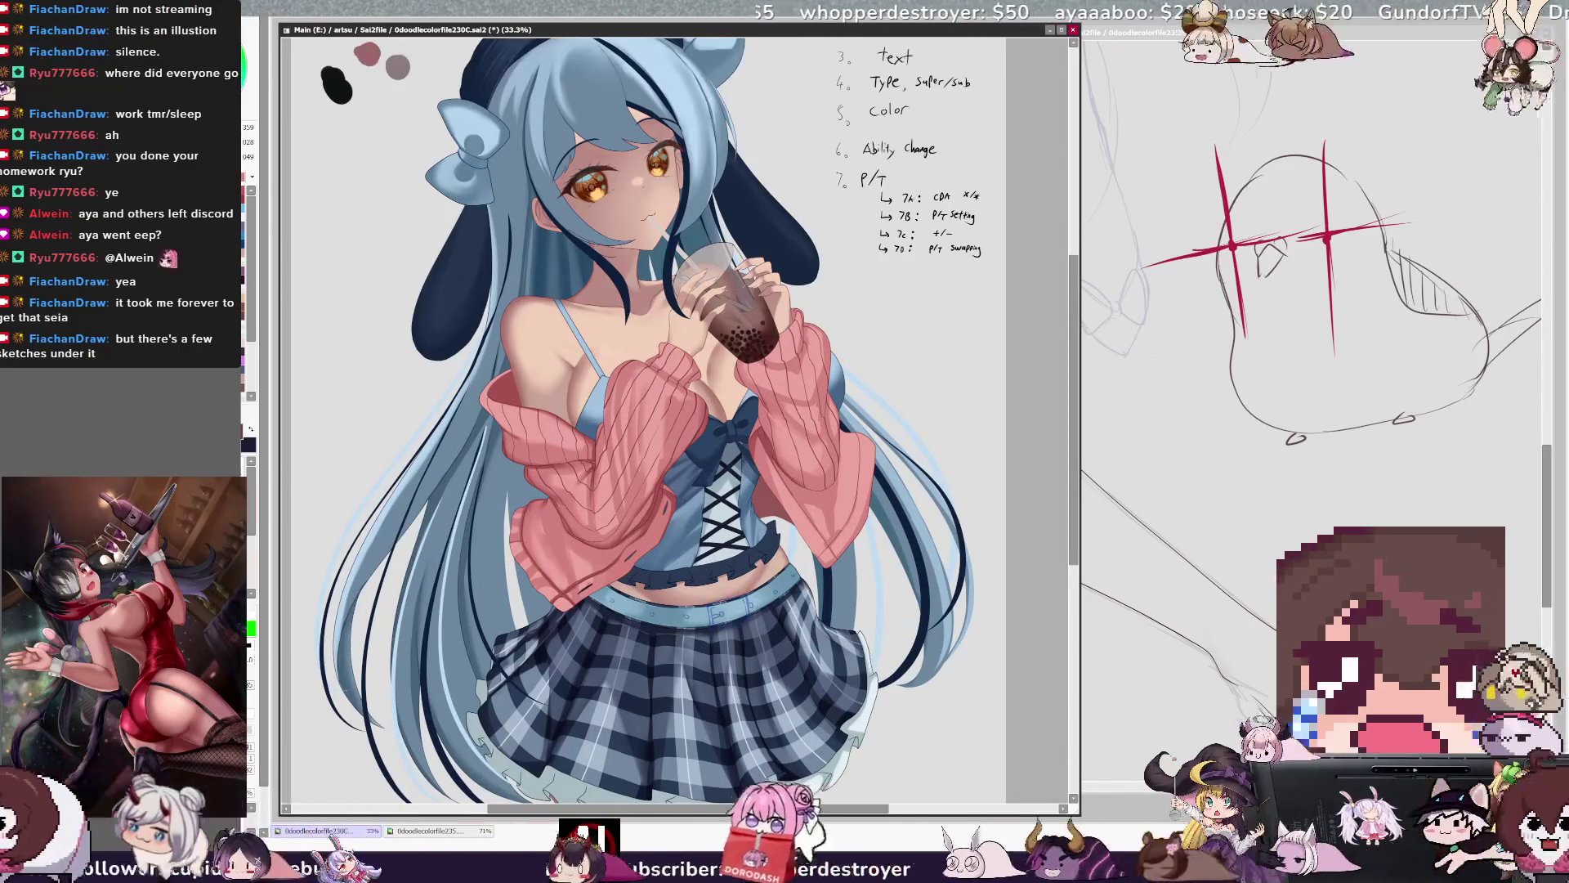
scroll(658, 390, left, 2)
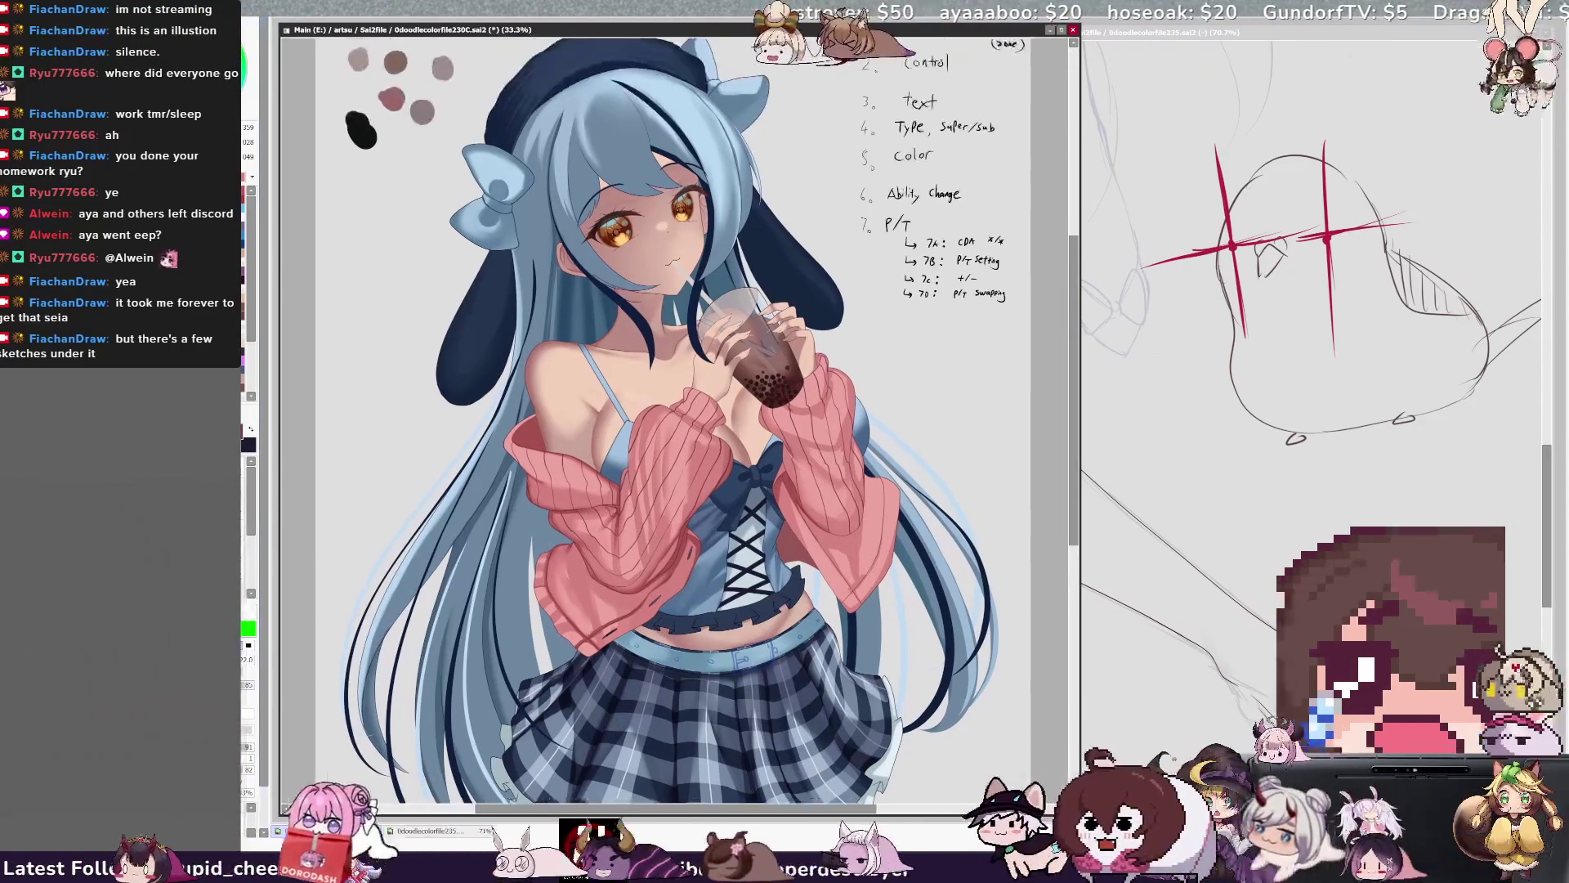
key(ctrl+plus)
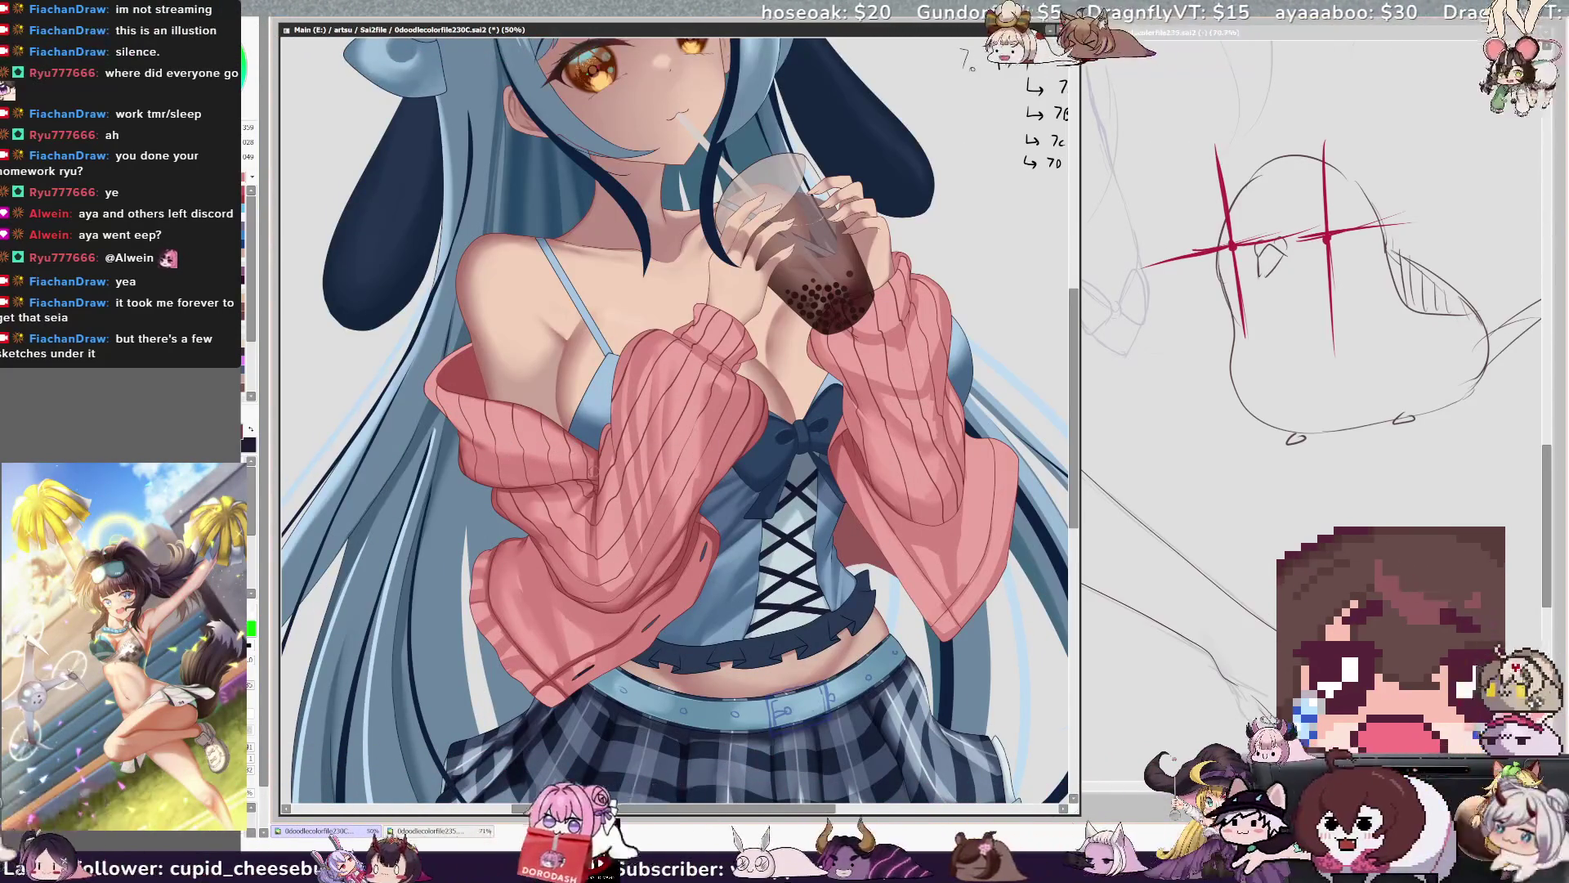
drag(594, 472, 592, 462)
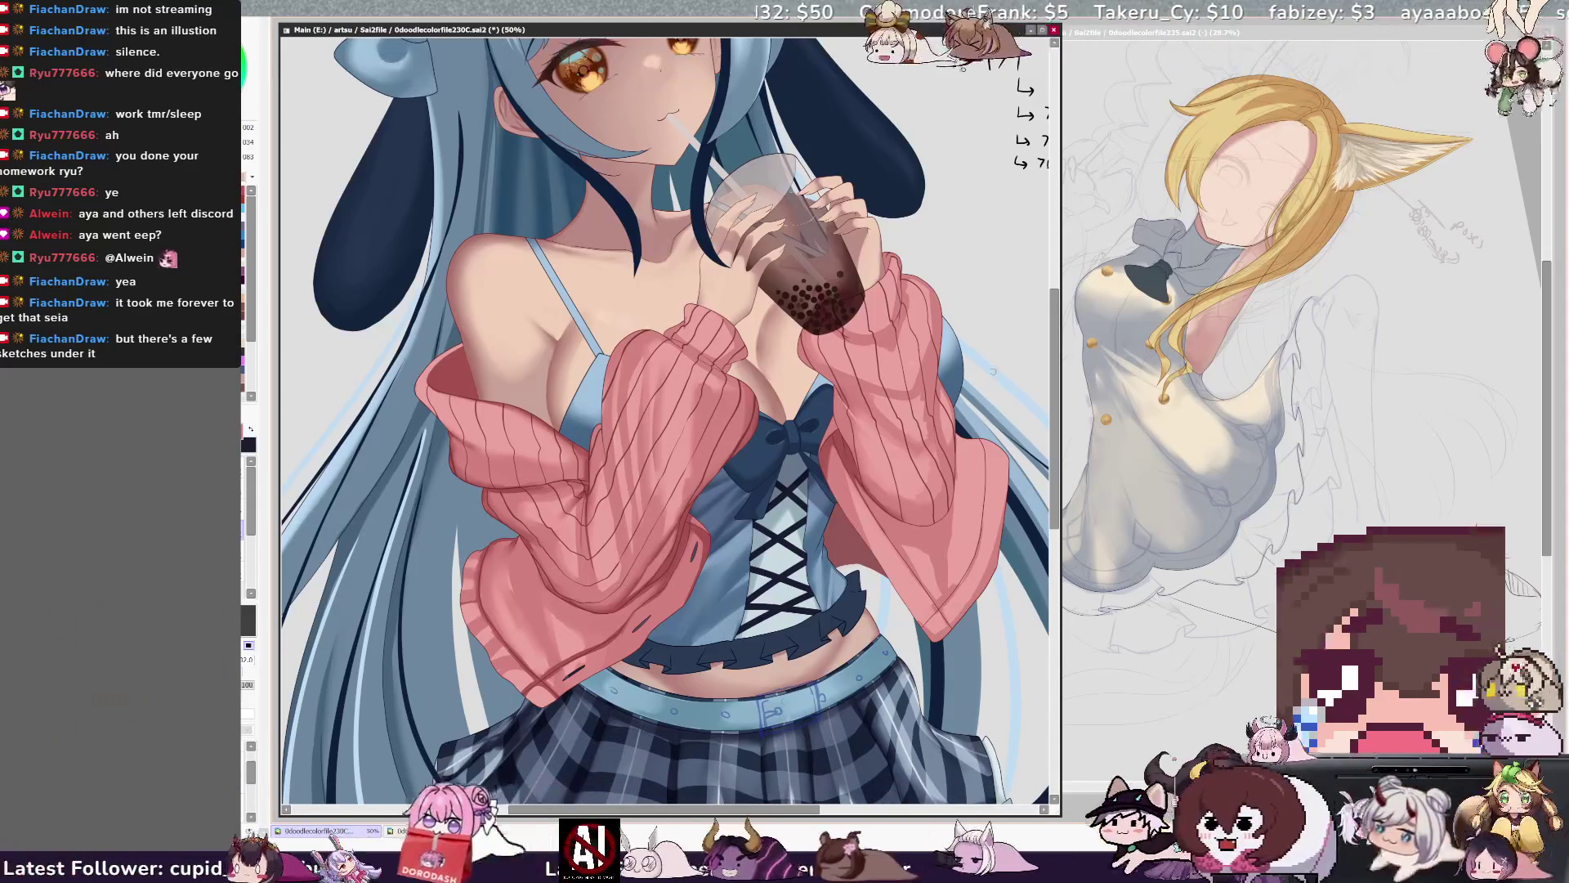
scroll(664, 419, right, 3)
Select the notes layer and write 'P/T' next to item 7.
scroll(766, 814, right, 2)
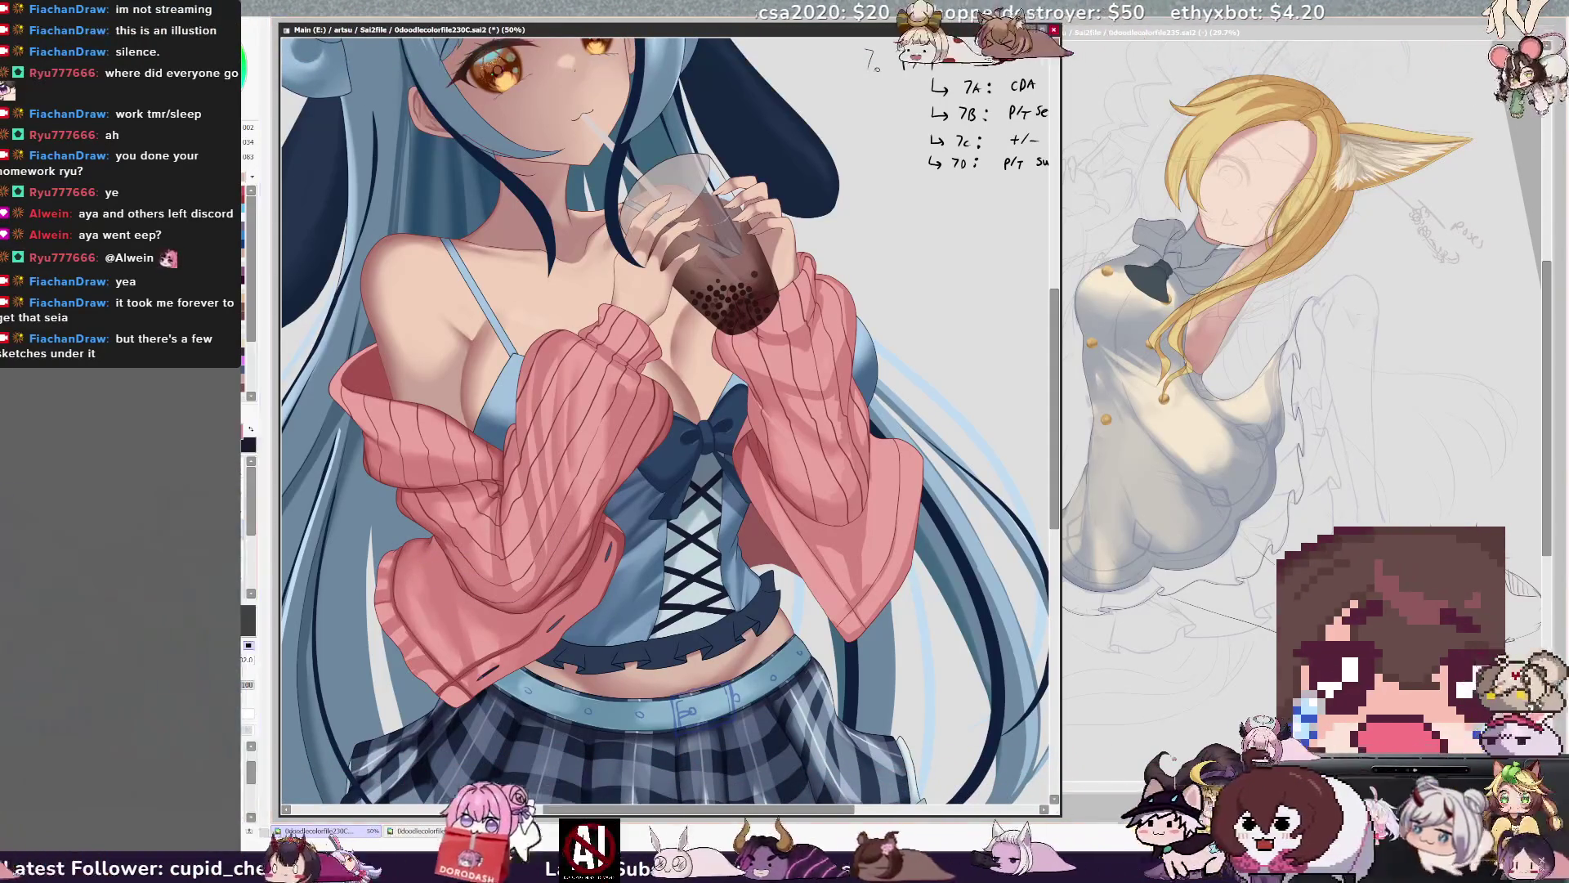
ctrl+shift+click(435, 562)
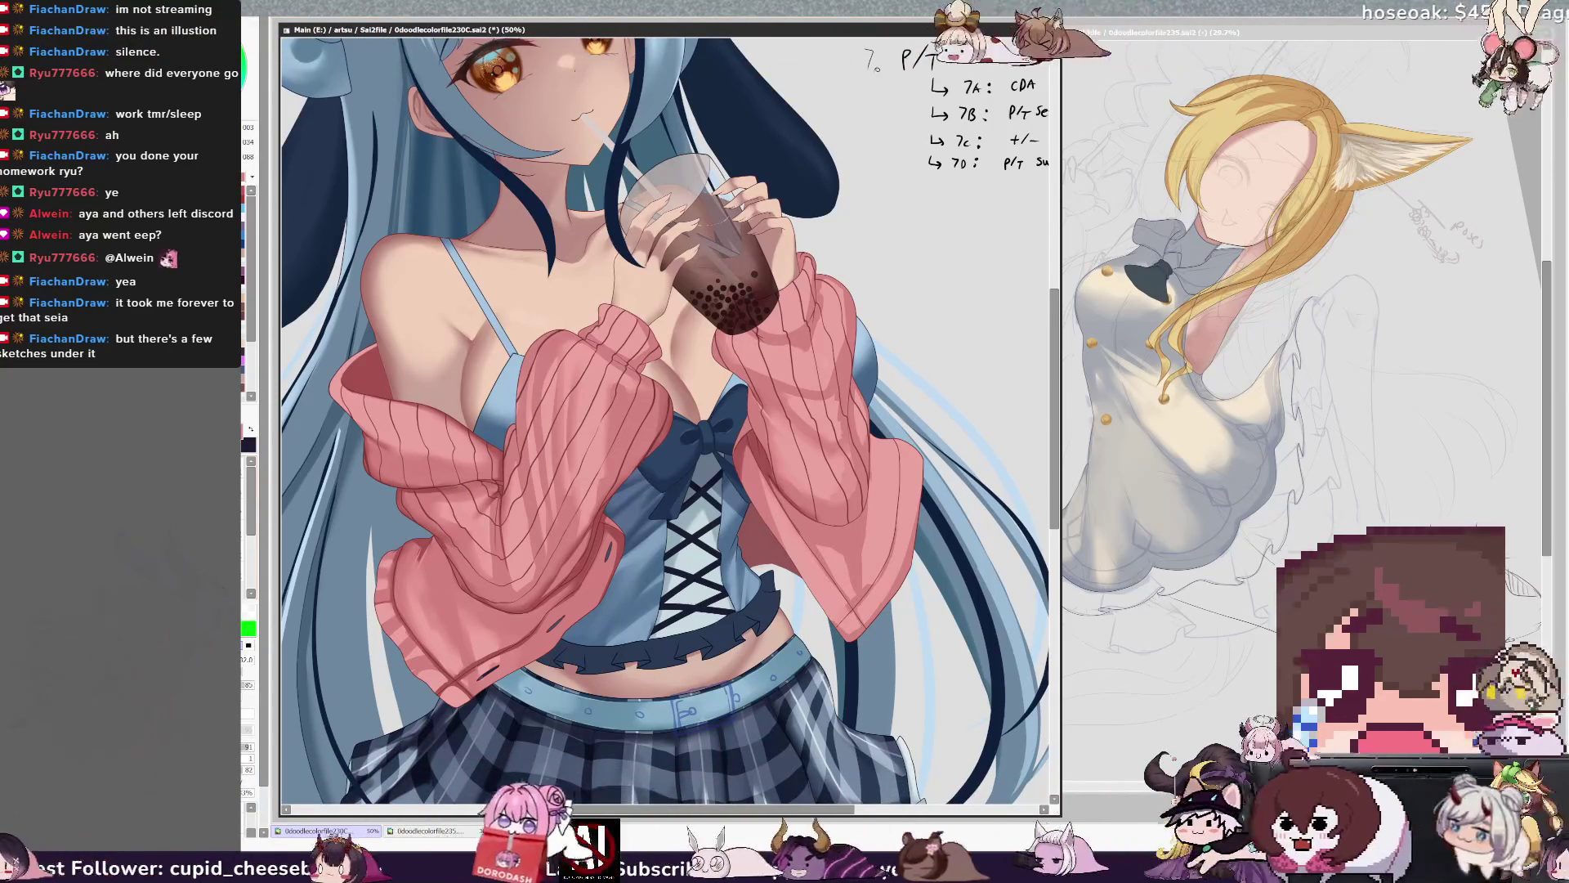
drag(865, 52, 870, 70)
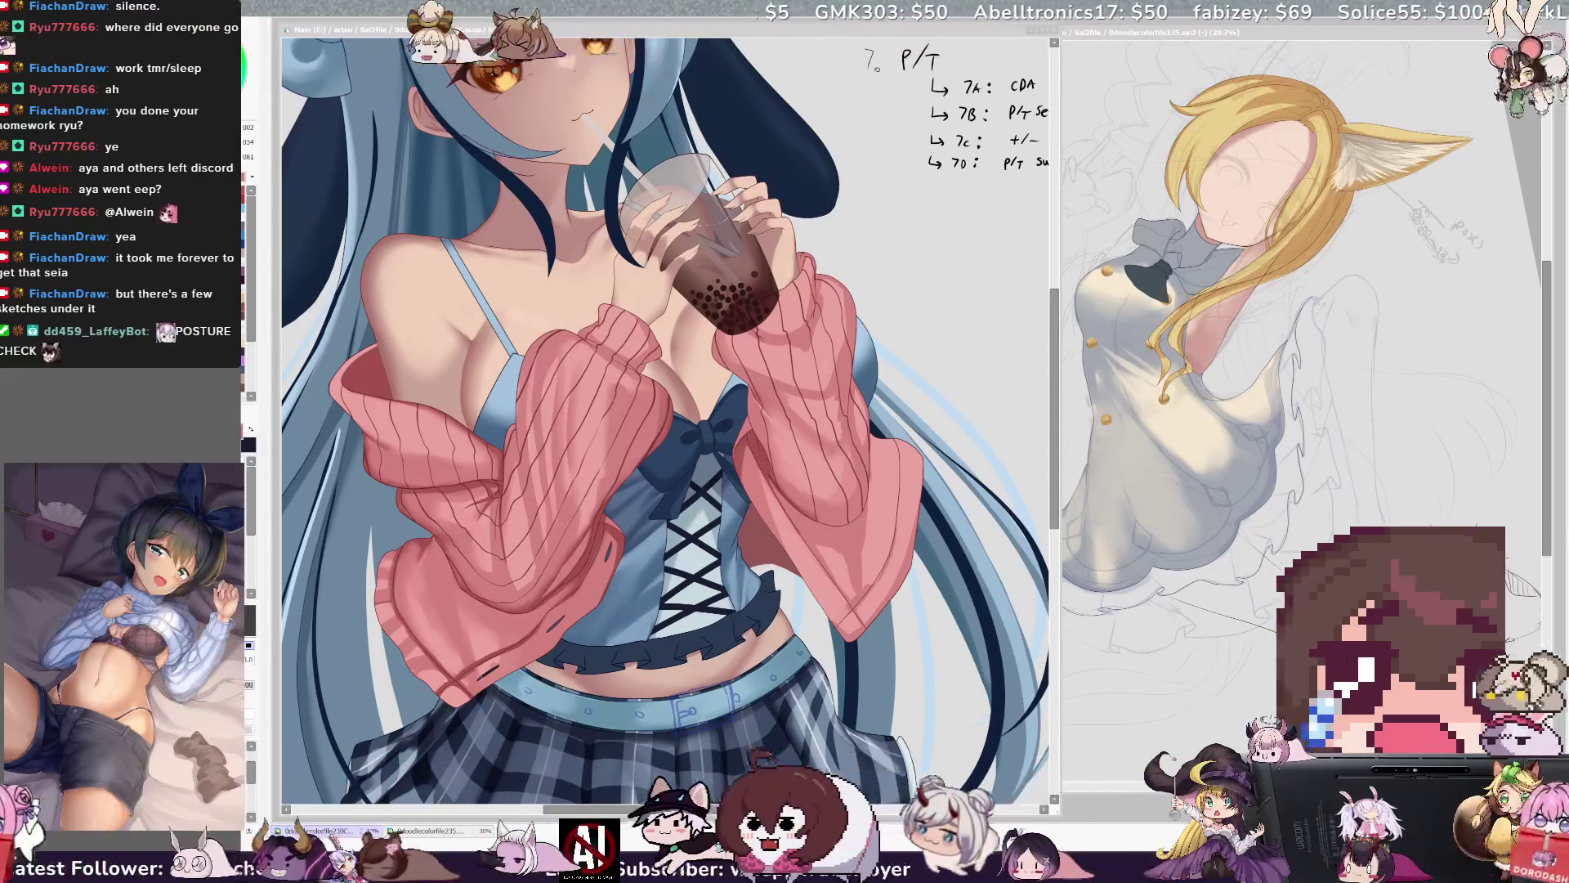
Save the boba-tea girl illustration with Ctrl+S, switching brushes with the E and N shortcuts.
key(alt+Tab)
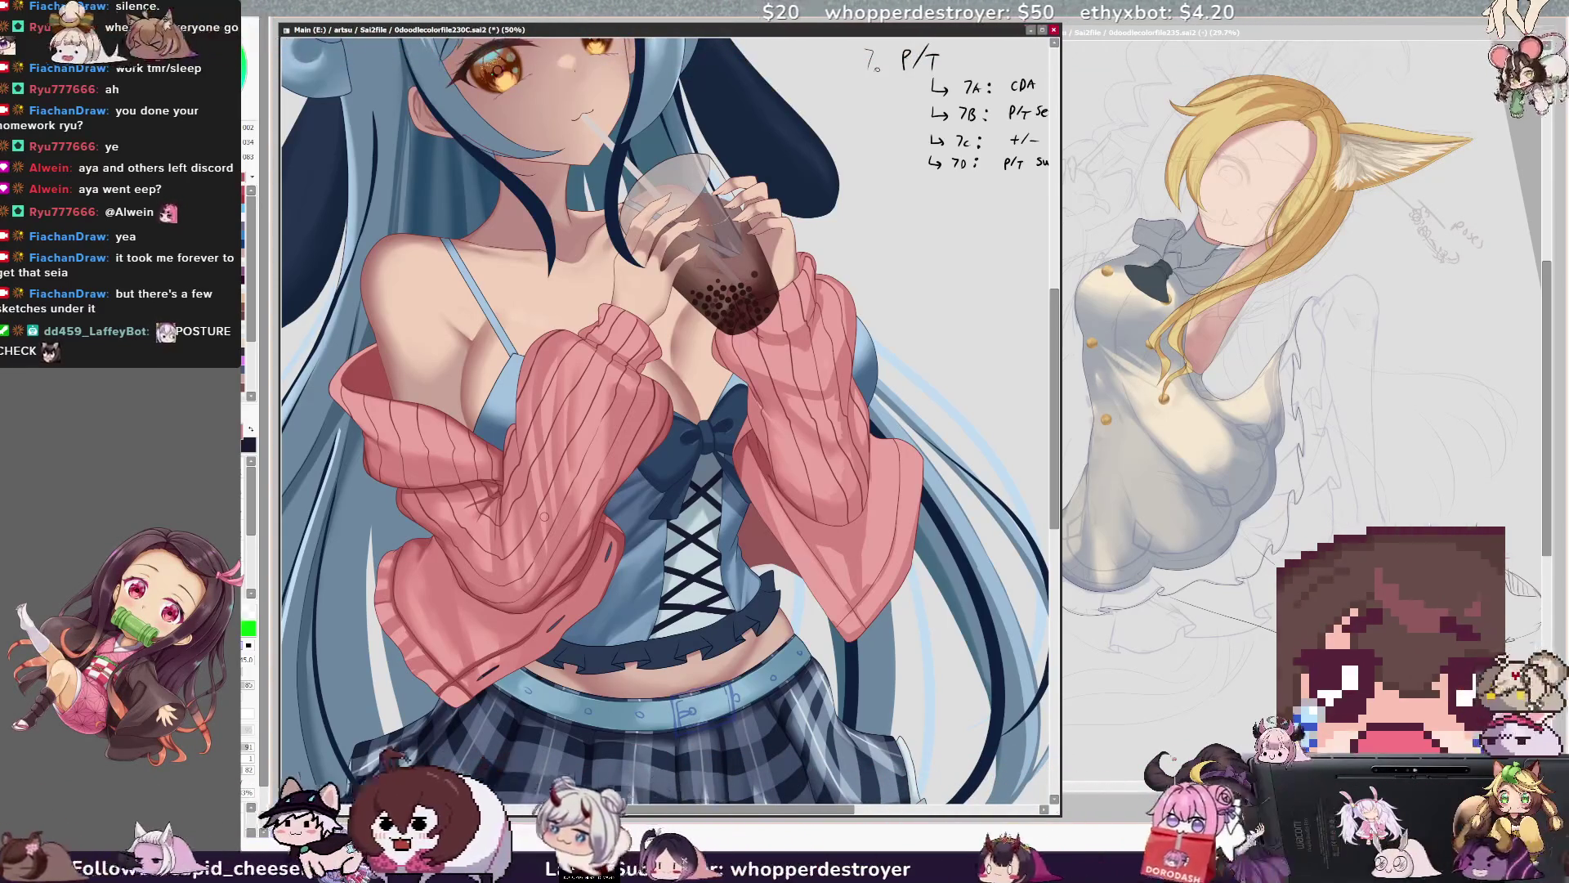
key(e)
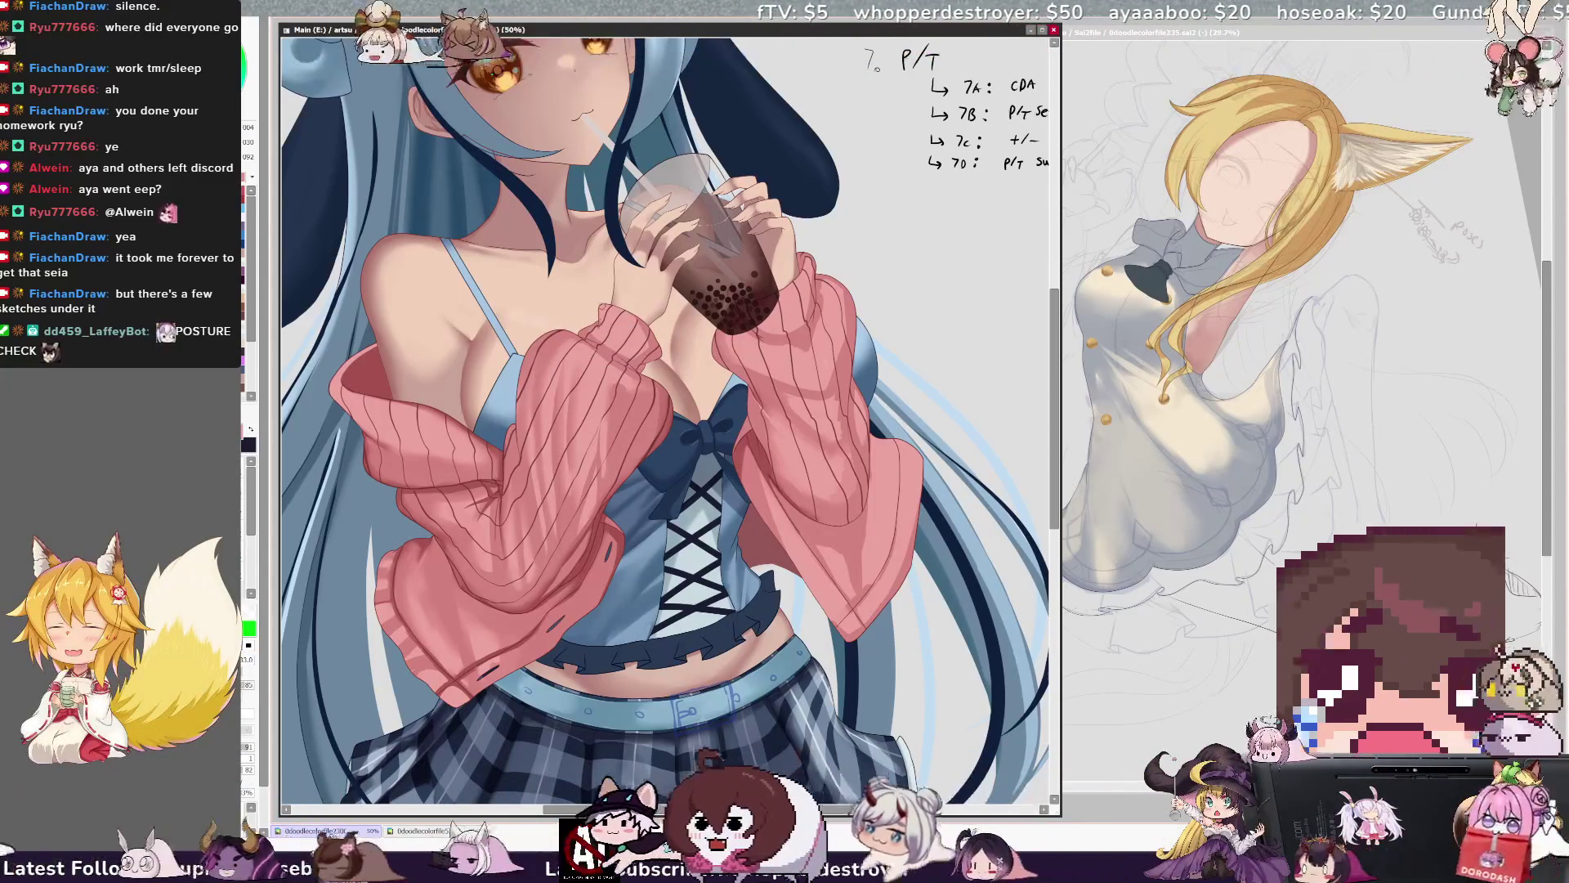
key(ctrl+s)
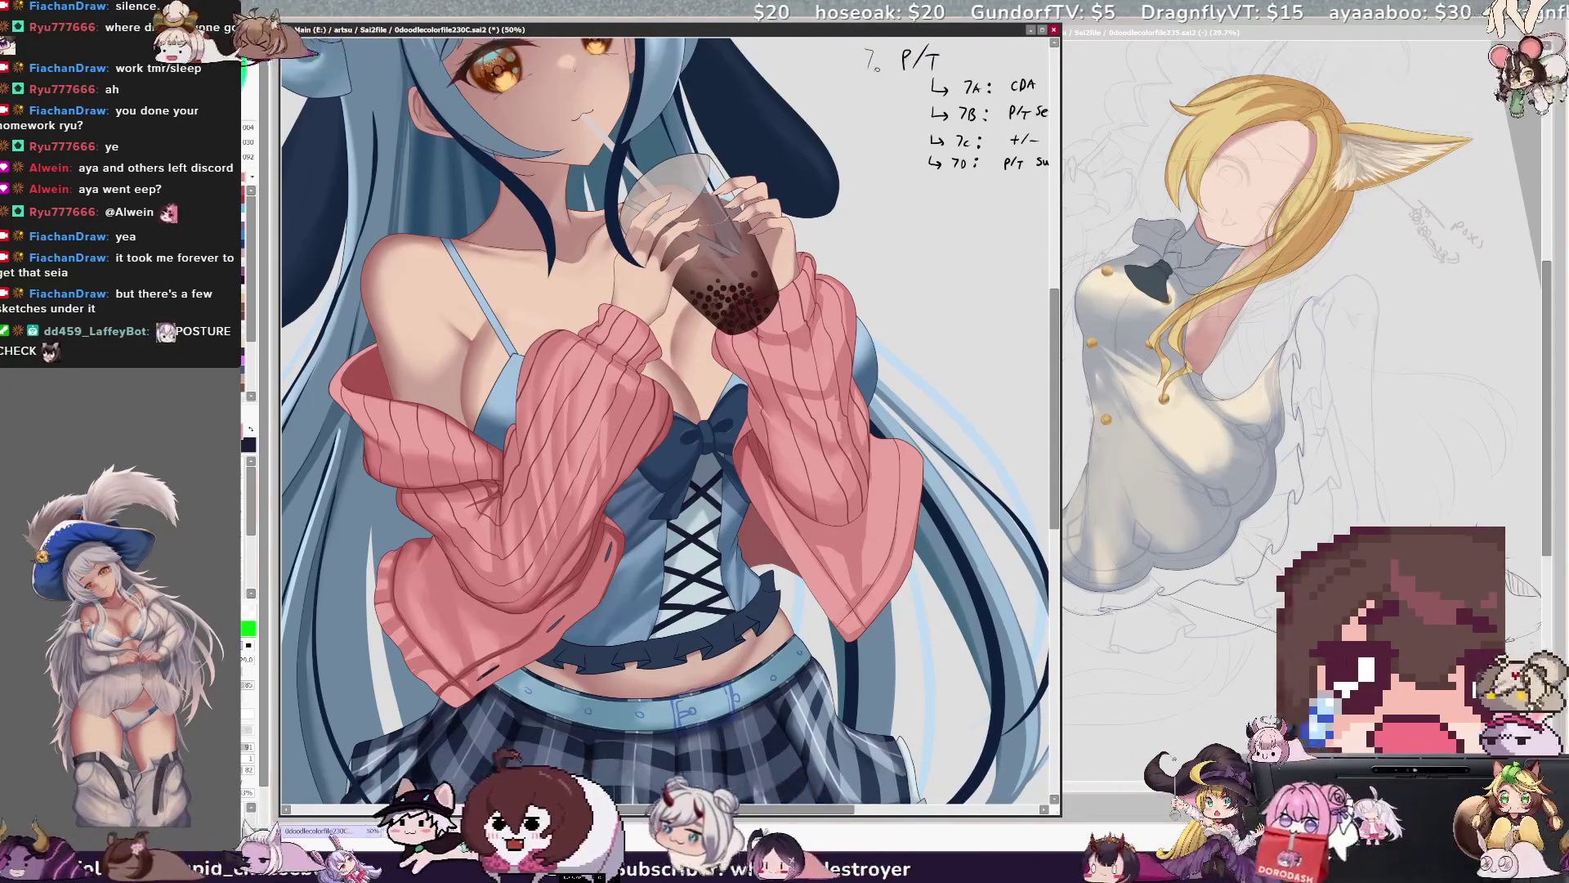
key(e)
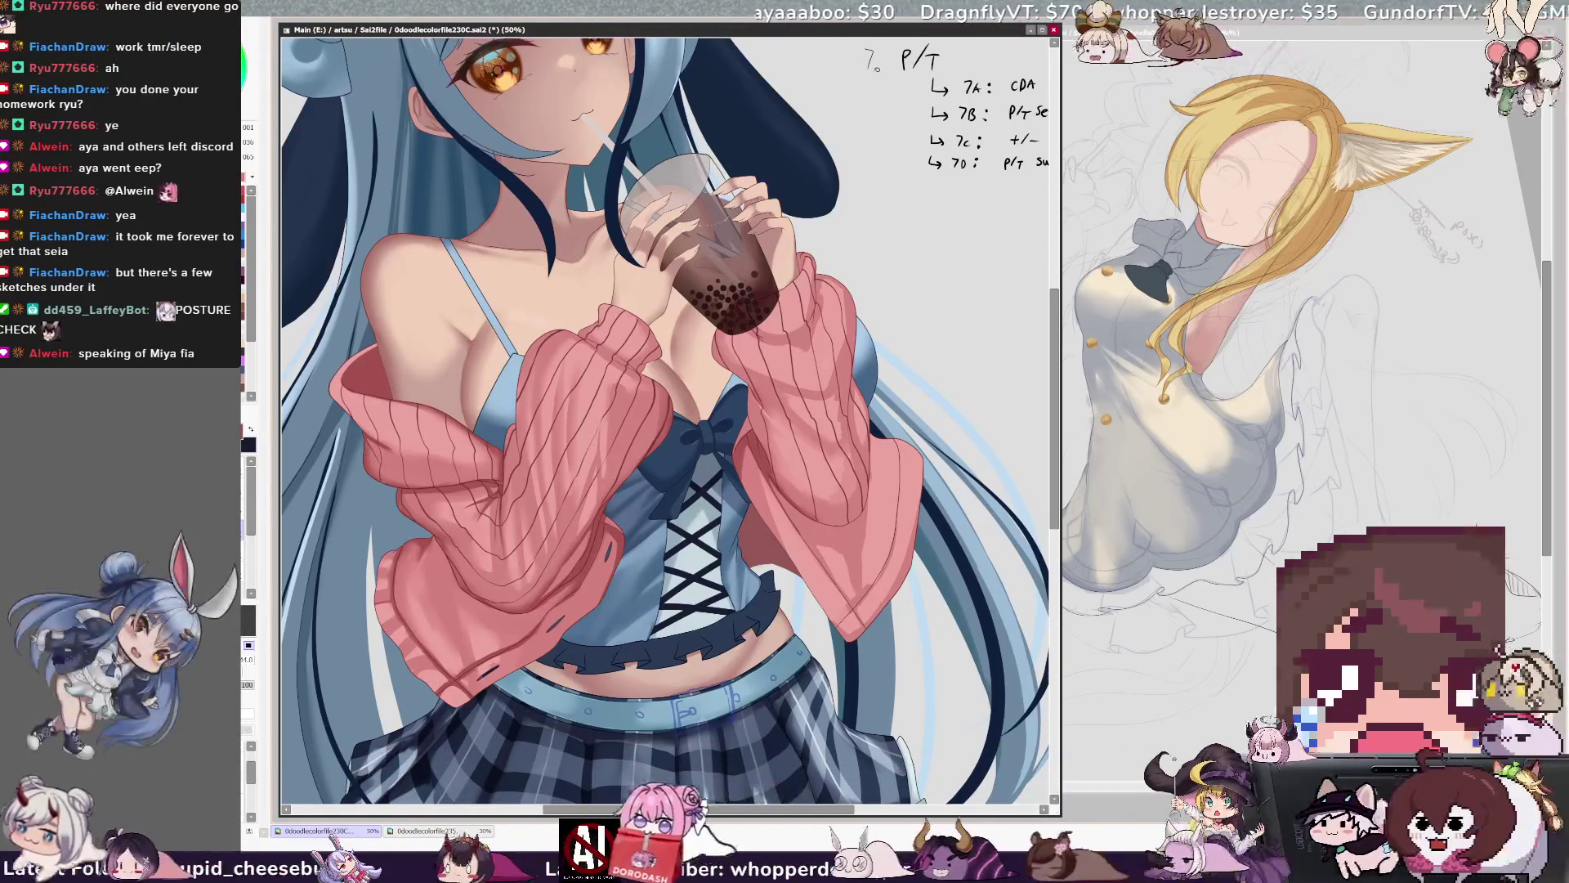
key(n)
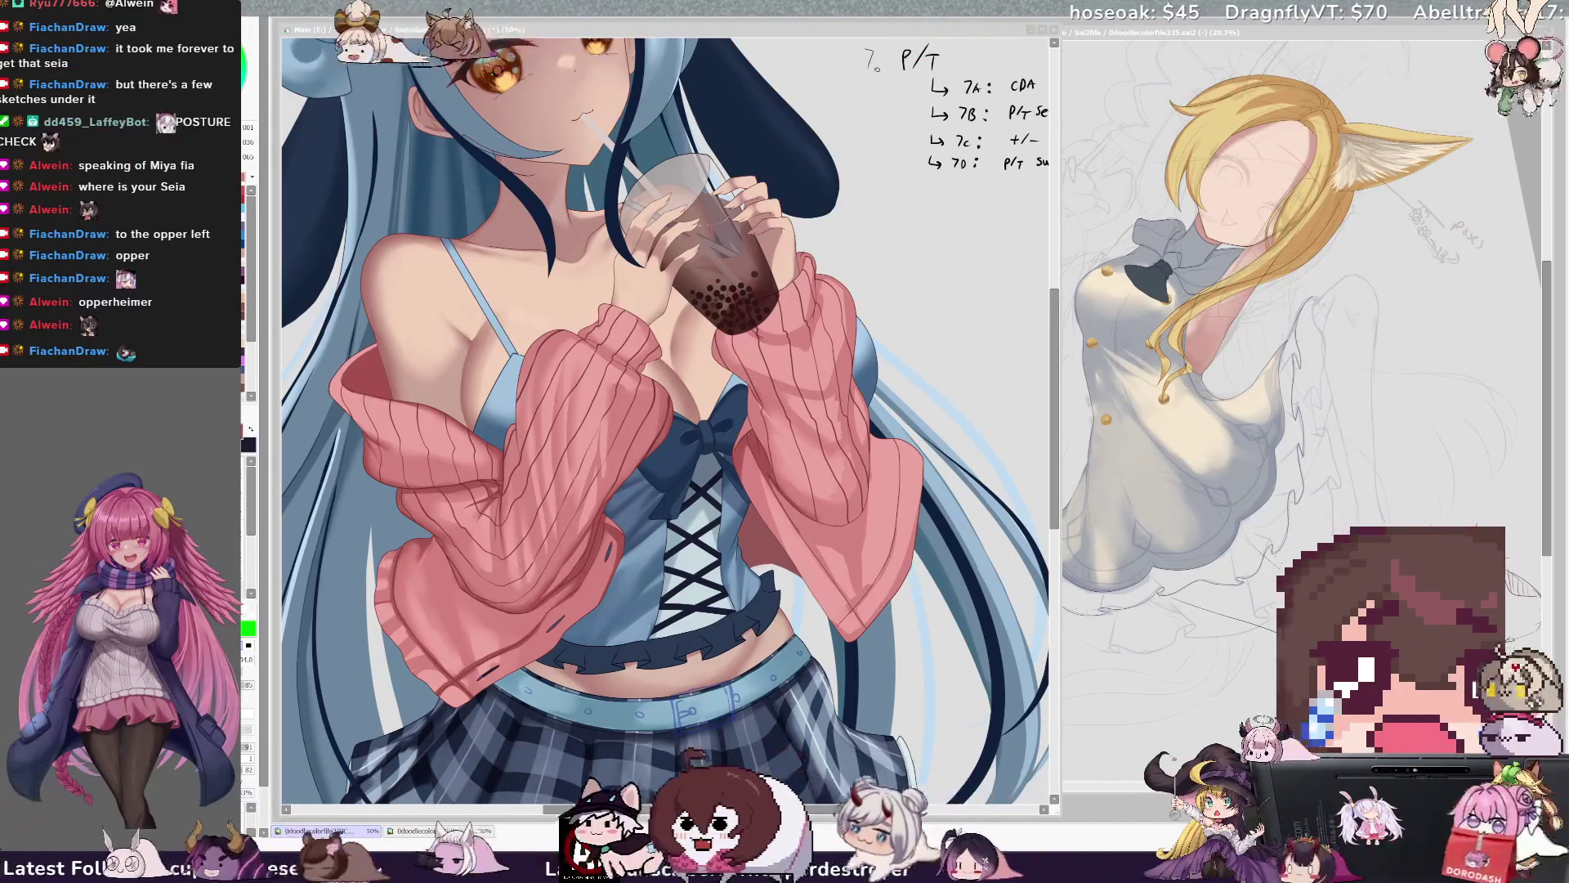
key(alt+Tab)
Scroll the canvas to frame the girl and notes list, and right-click to identify the layer there.
scroll(665, 421, down, 3)
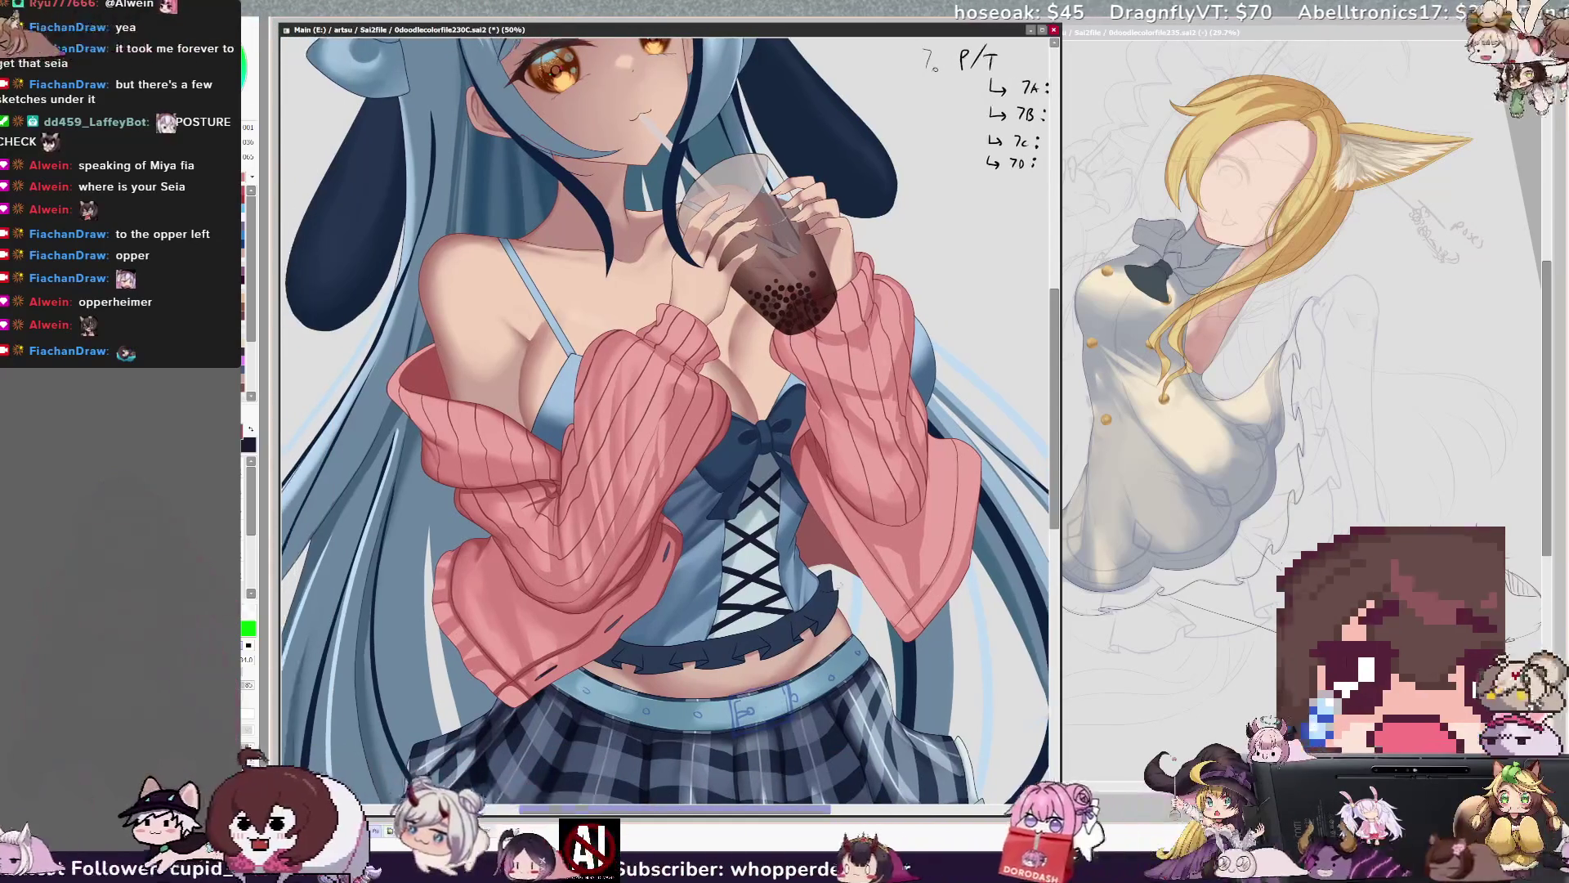
scroll(1056, 458, up, 2)
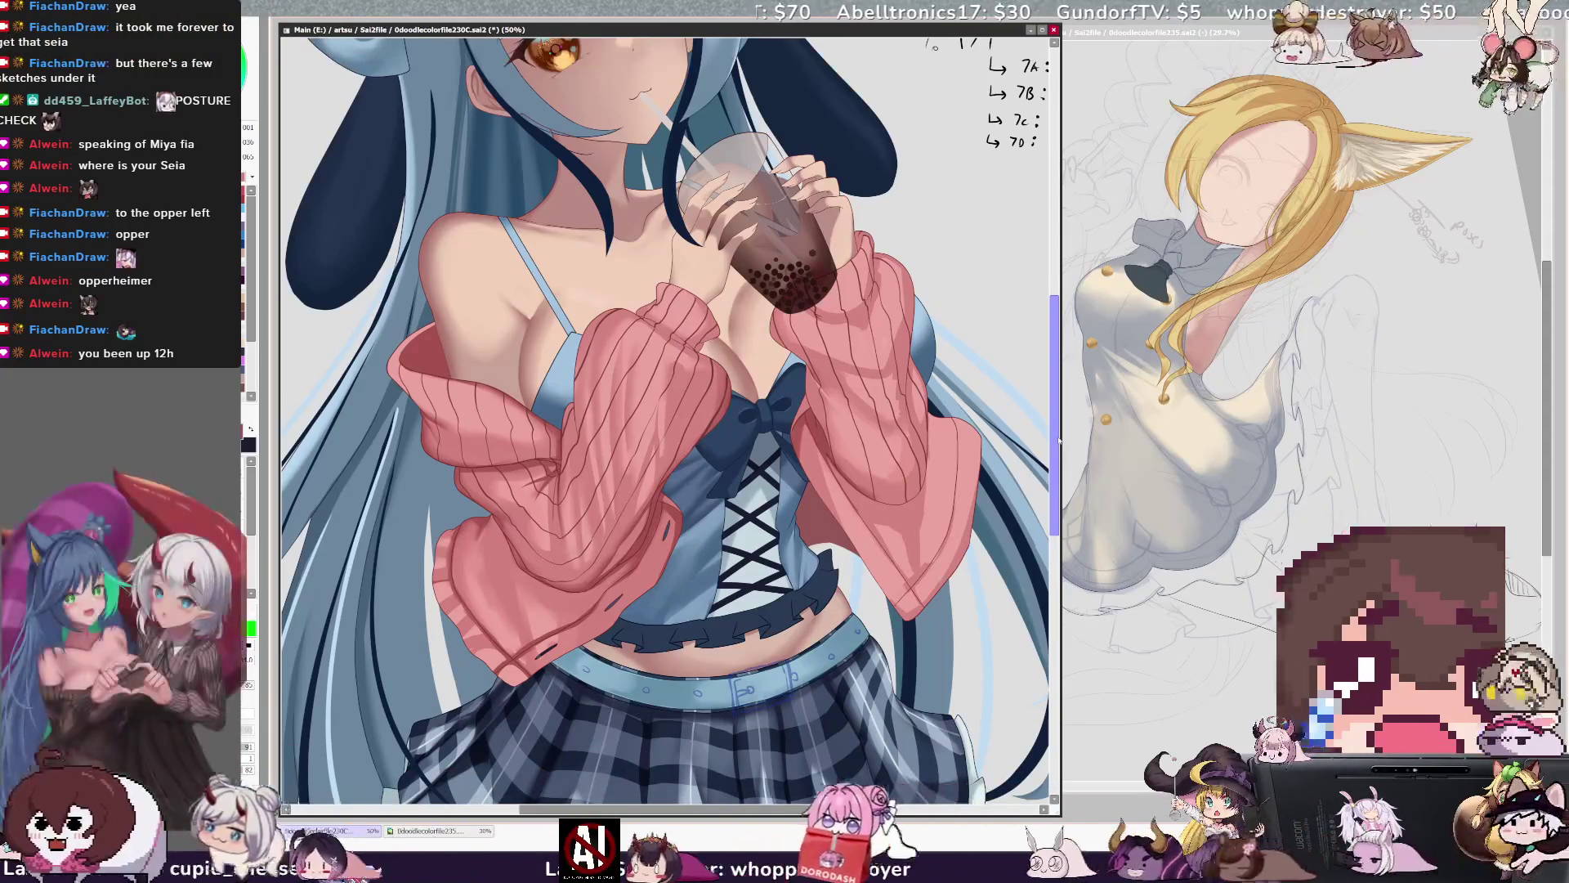
drag(1057, 496, 1057, 490)
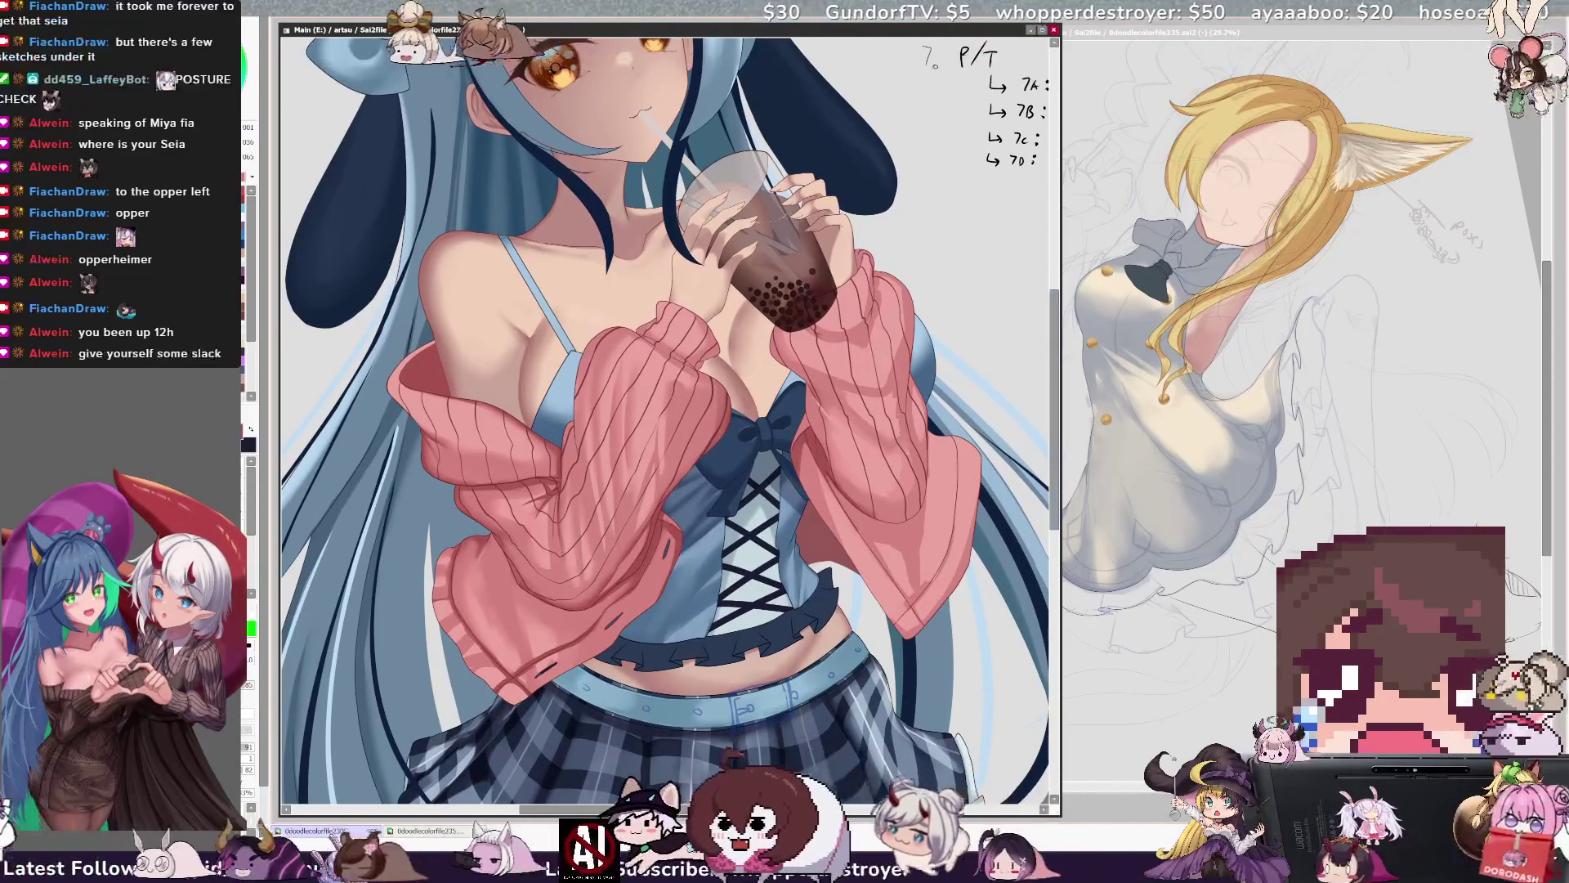
scroll(1057, 490, down, 2)
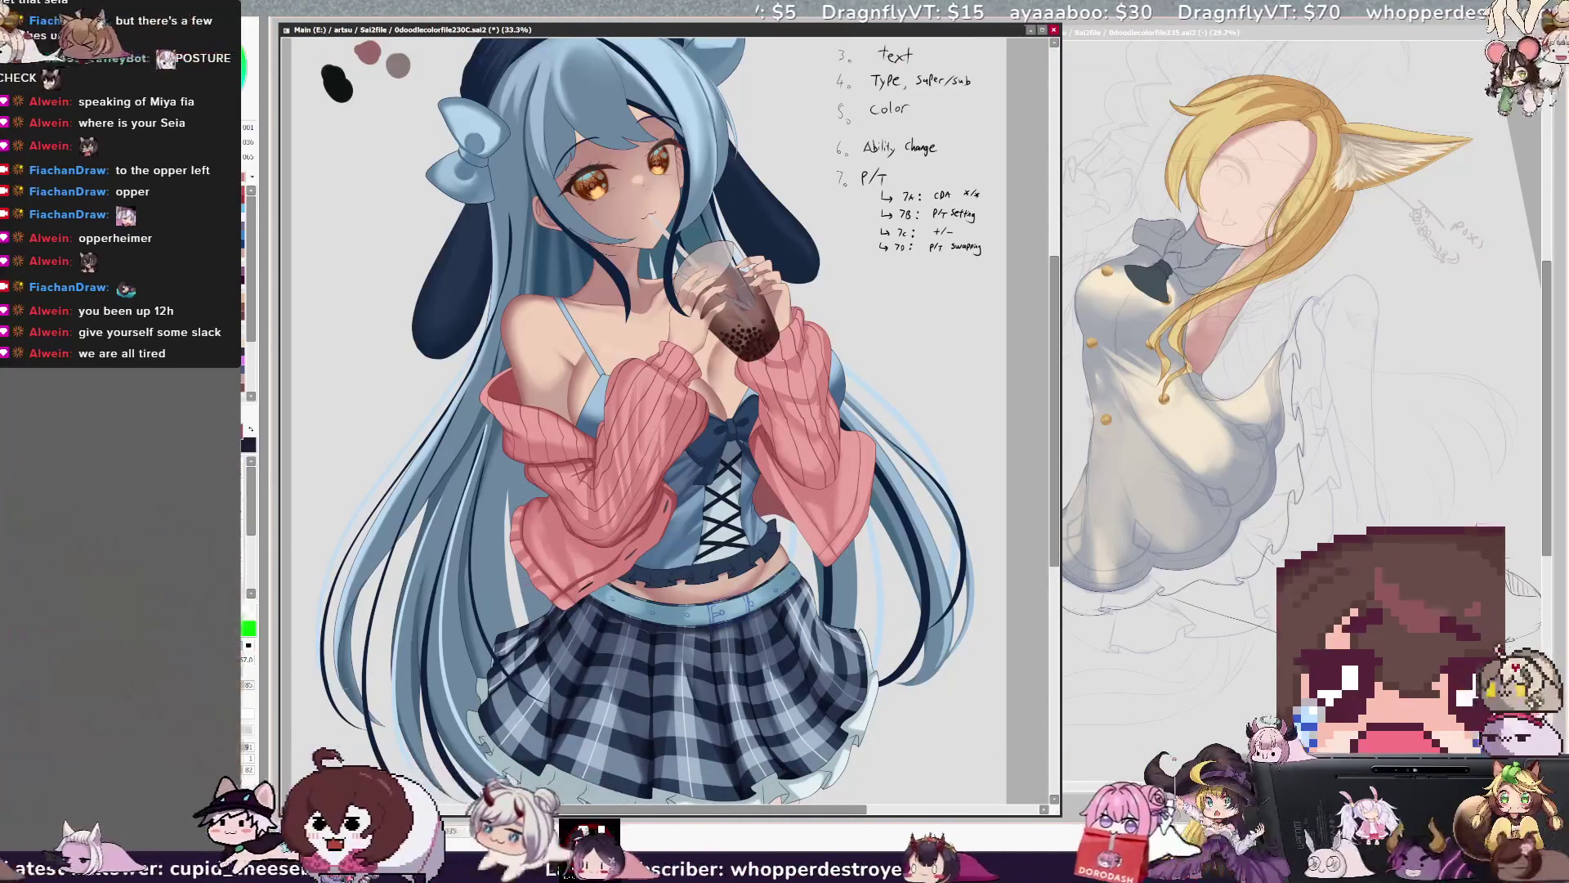
right_click(537, 483)
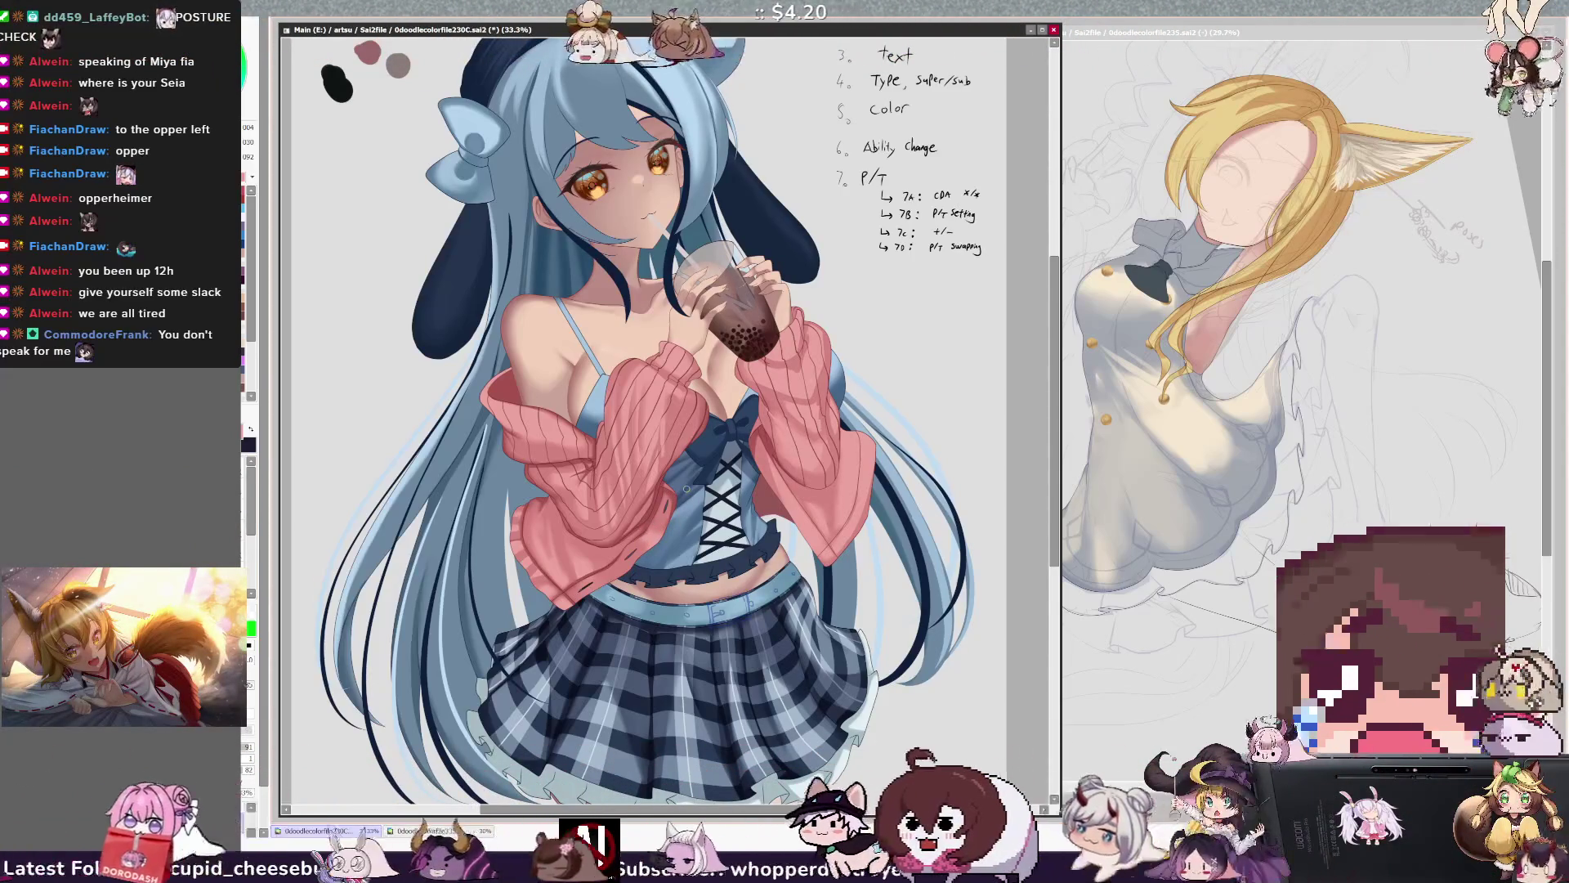
Zoom out to 25% and scroll up to show the Layers notes and swatches.
scroll(1056, 438, up, 1)
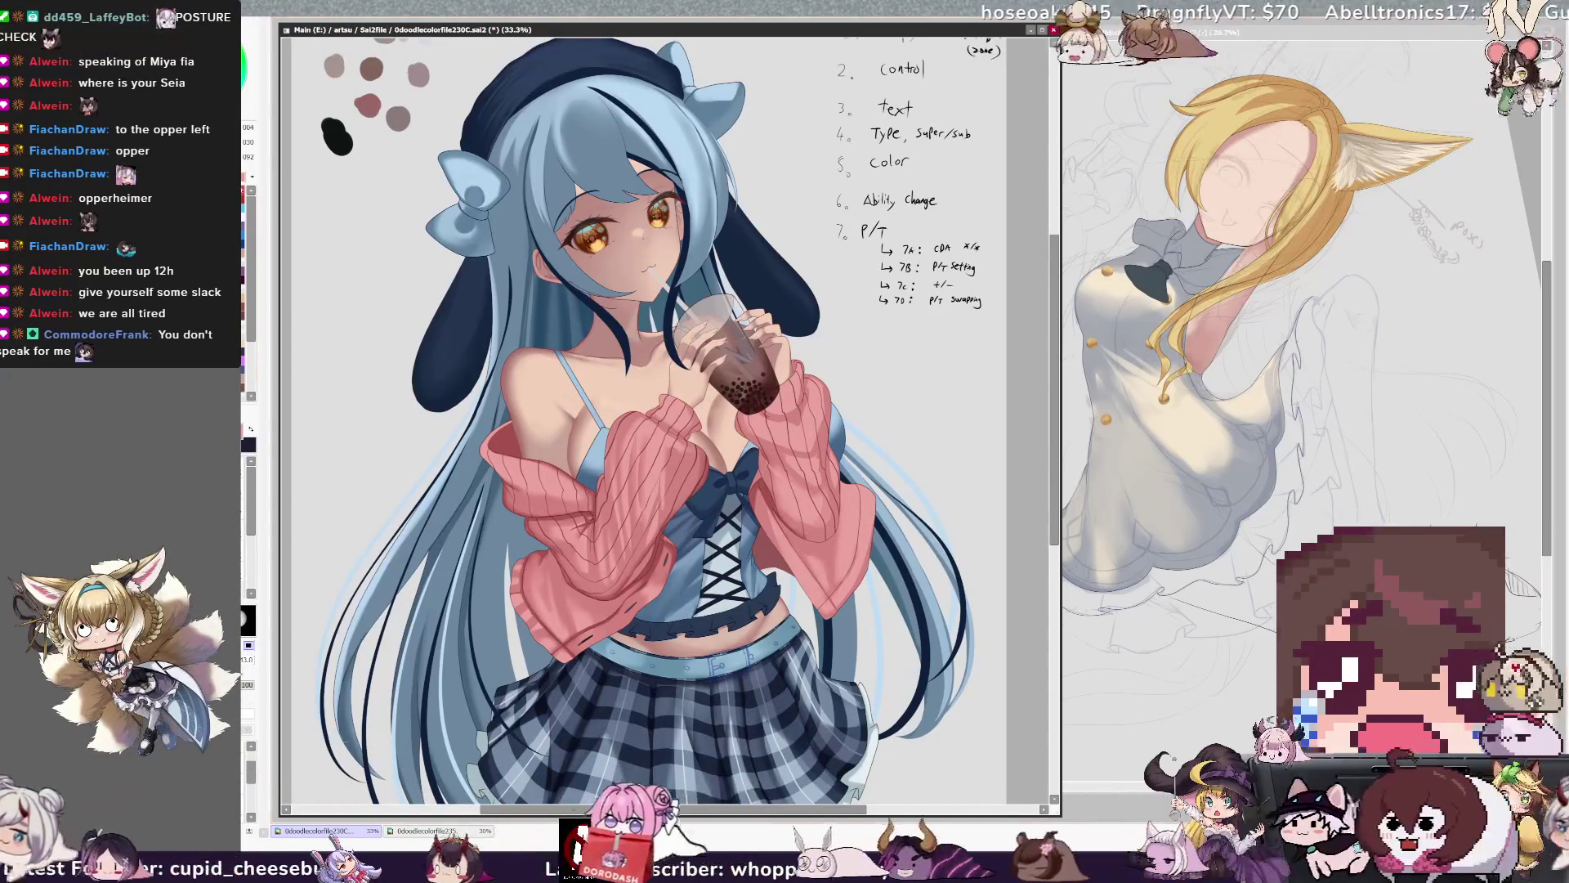
key(ctrl+minus)
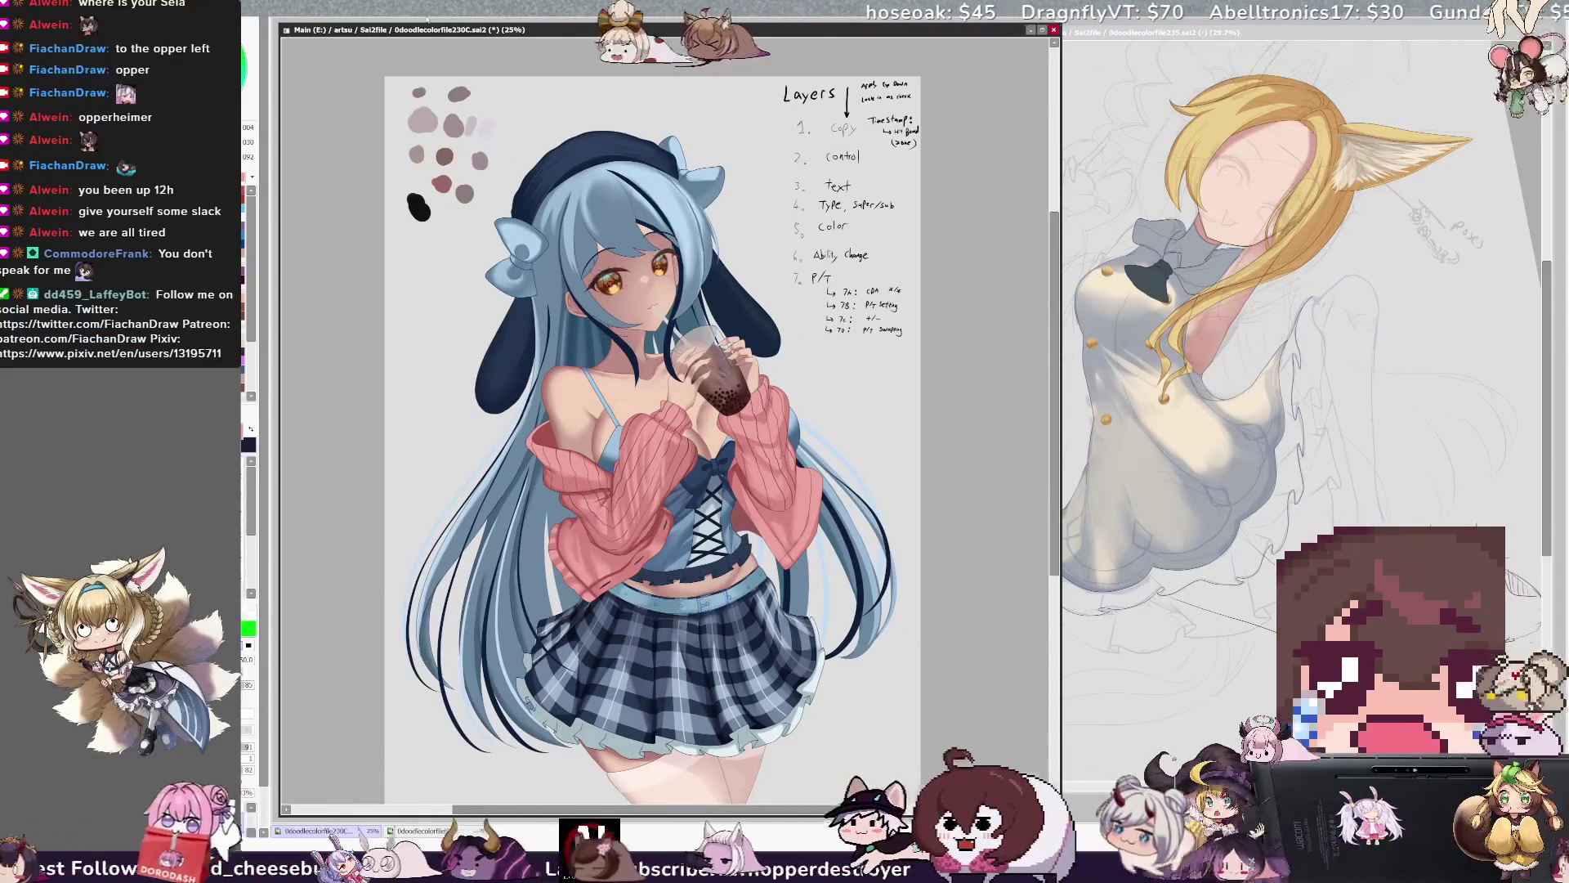
drag(1056, 404, 1045, 439)
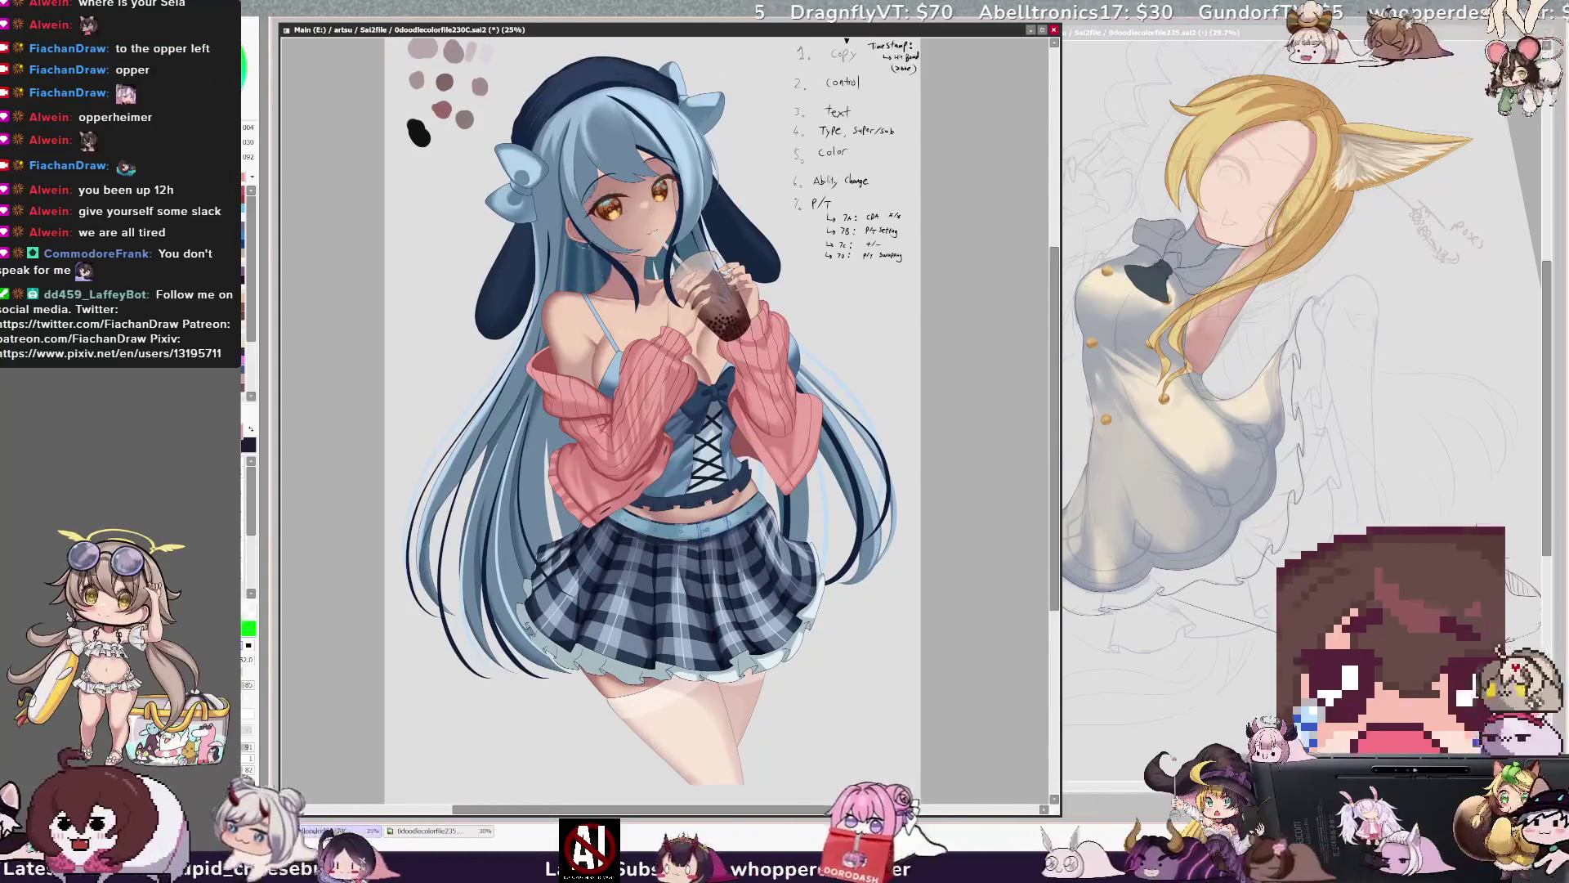
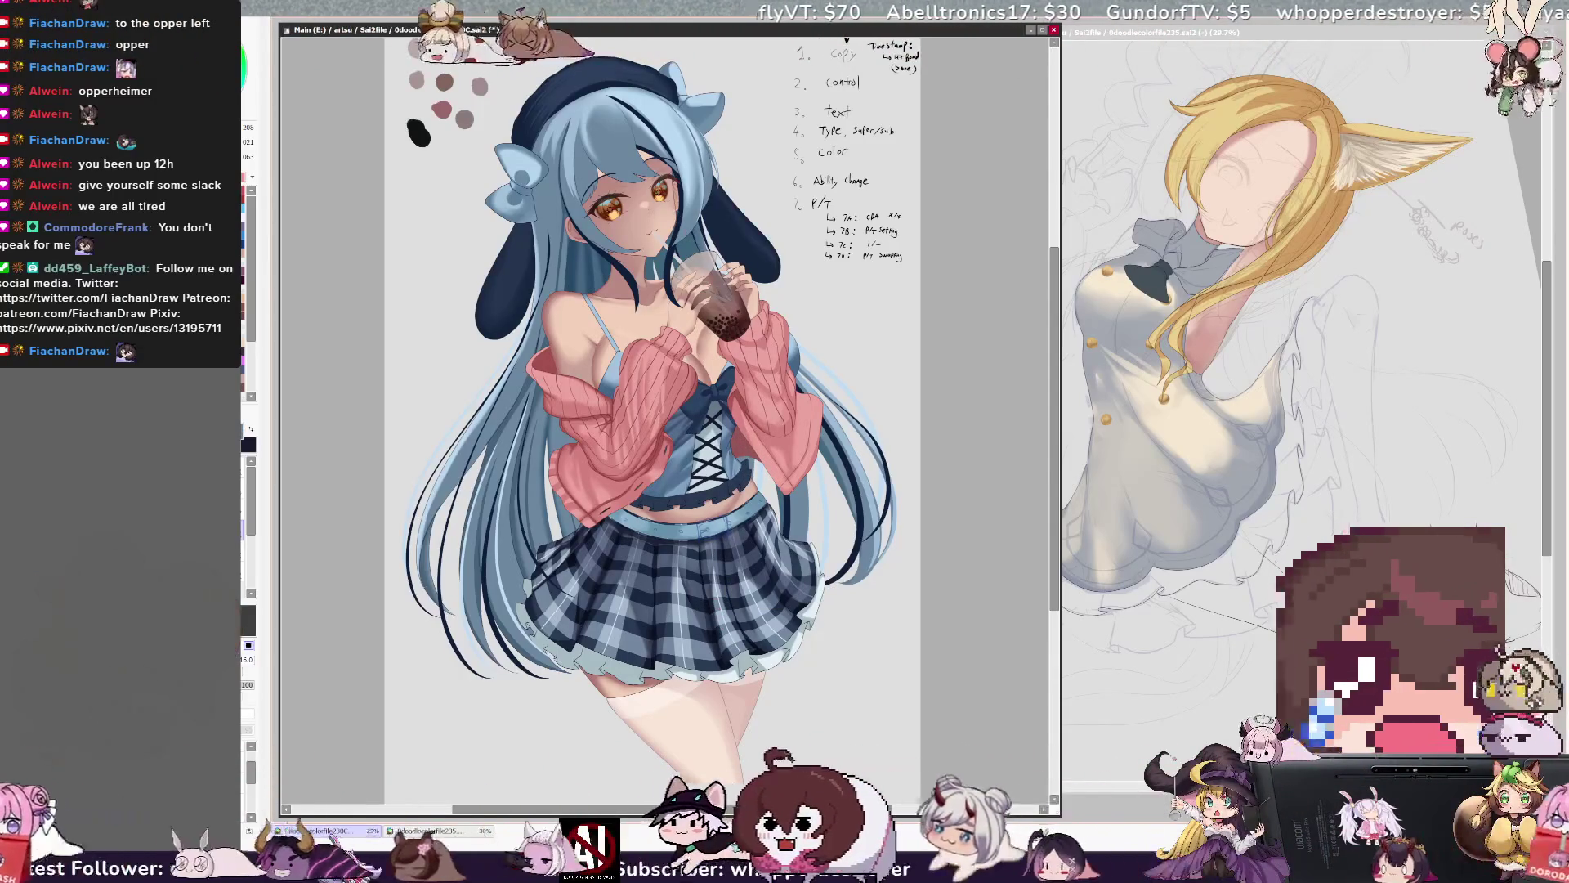
Enlarge the brush and mark a rectangular selection over the background area.
key(bracketright)
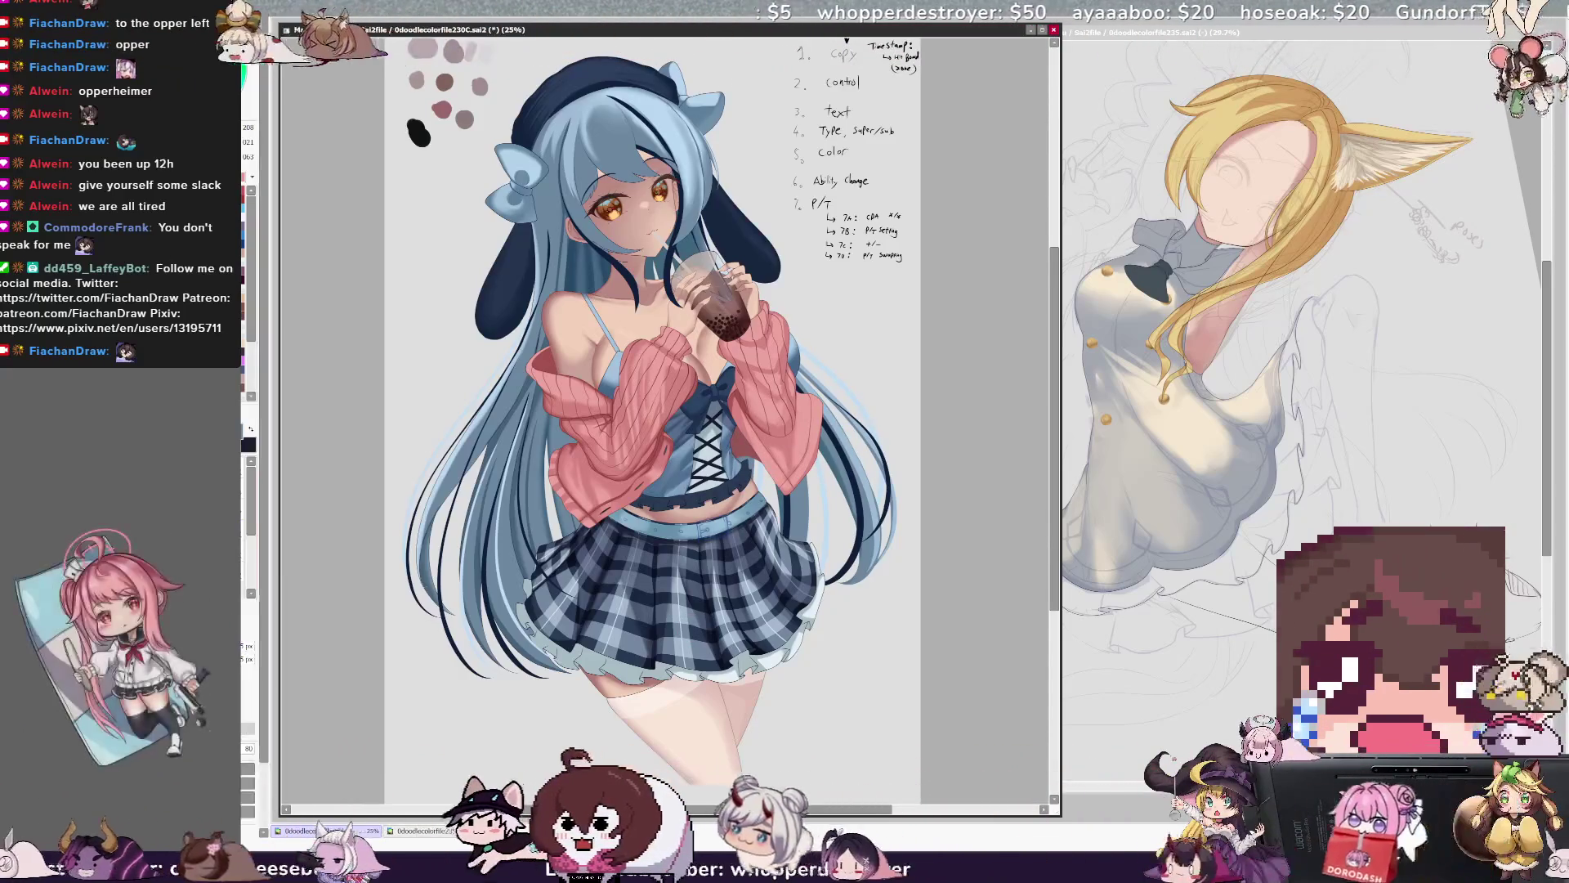
drag(885, 205, 682, 605)
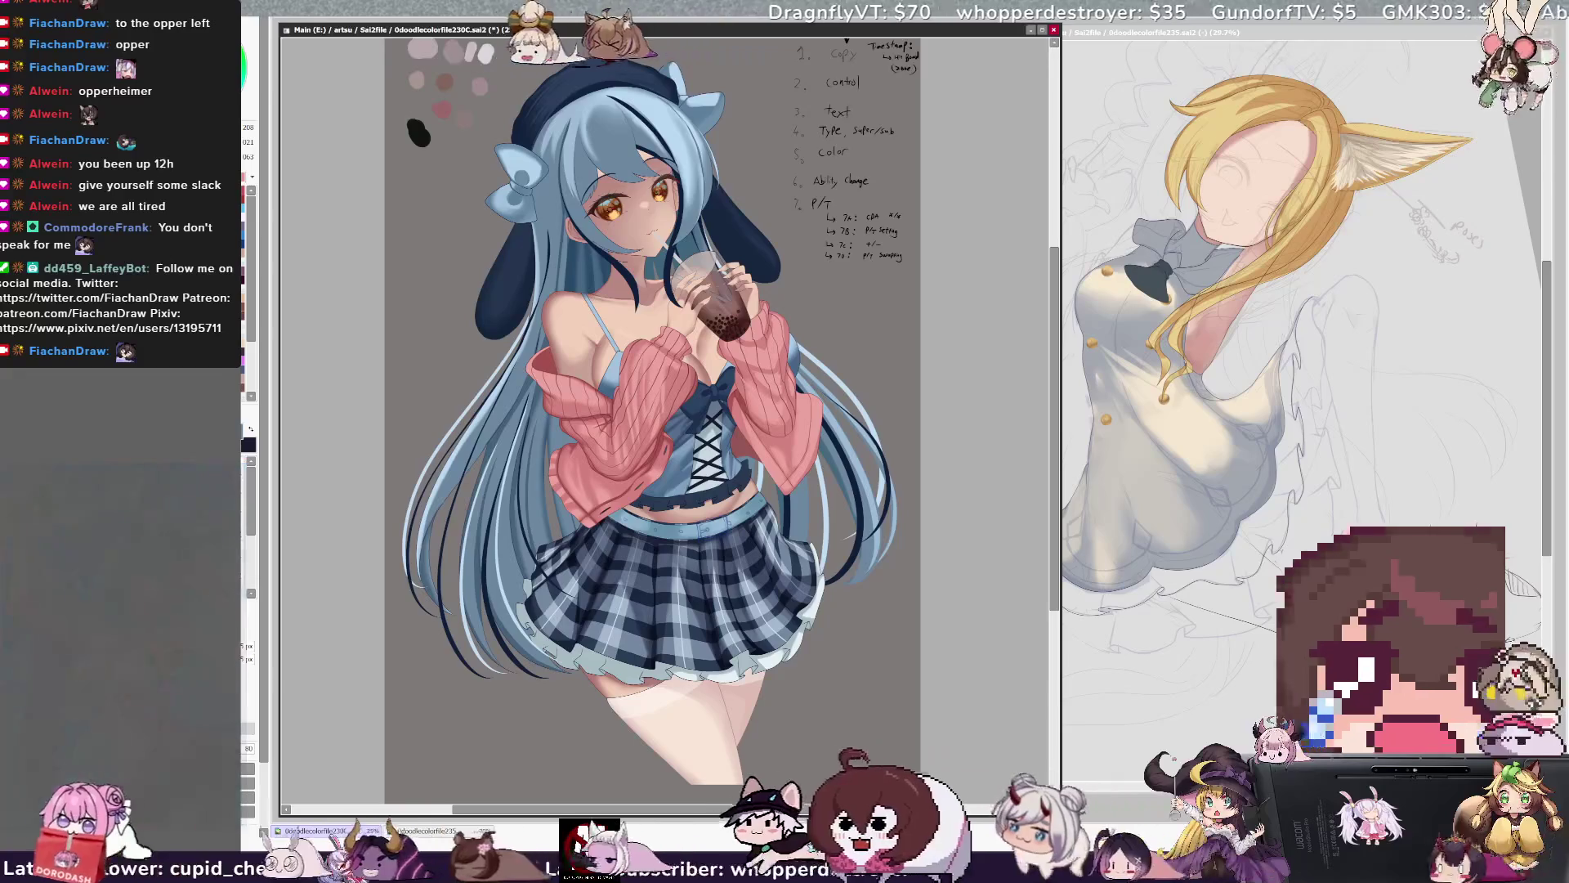
Zoom to 33.3% and pan so the girl's face and upper body fill the view.
scroll(1052, 458, up, 1)
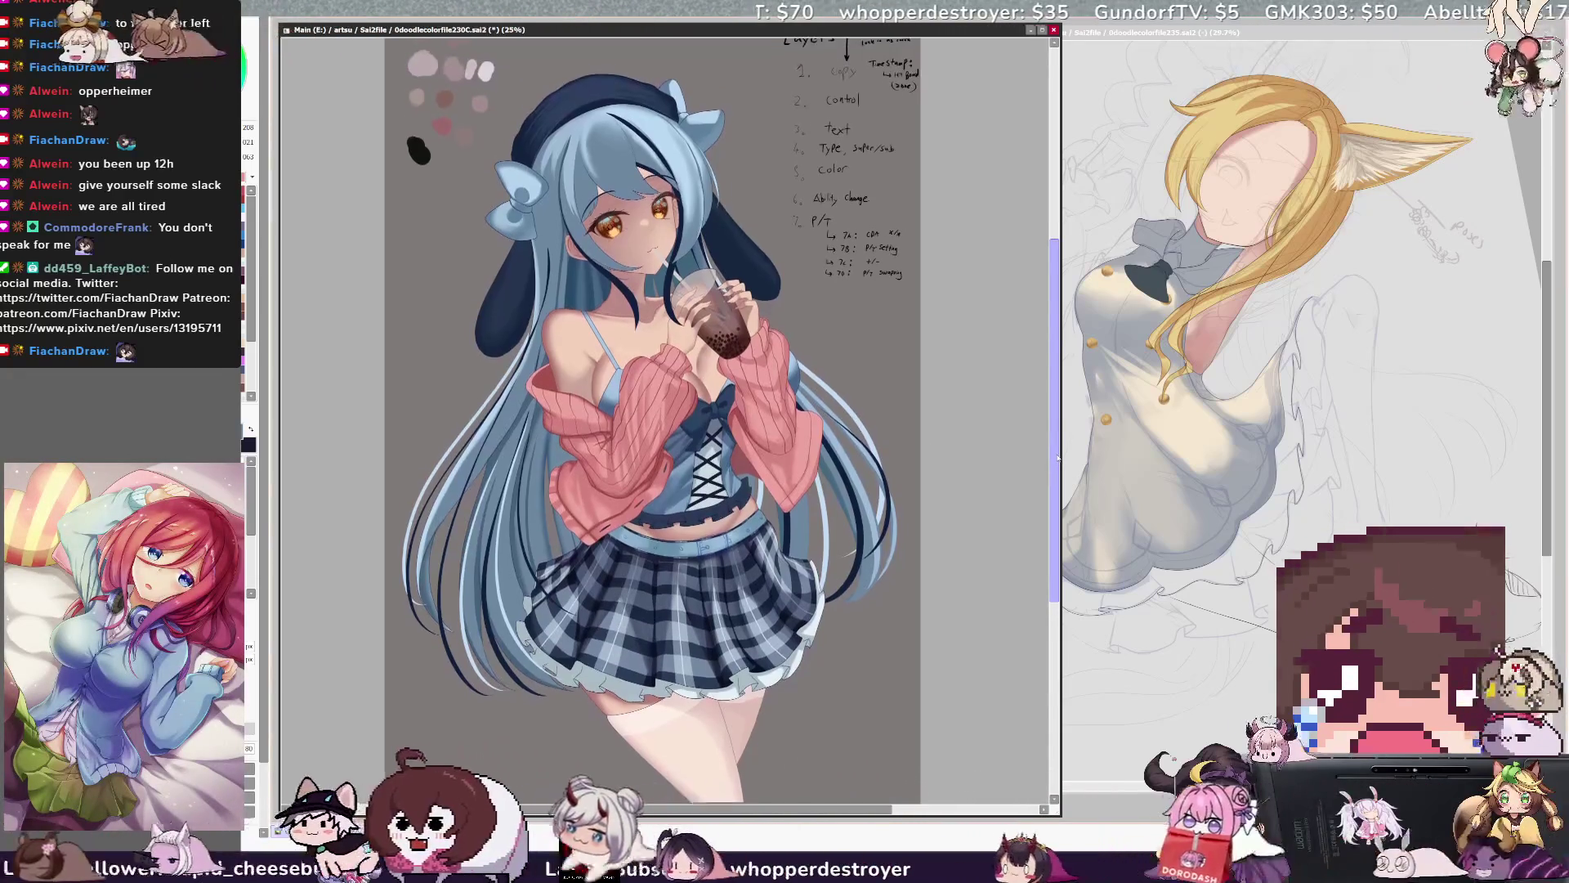
drag(1058, 459, 1061, 444)
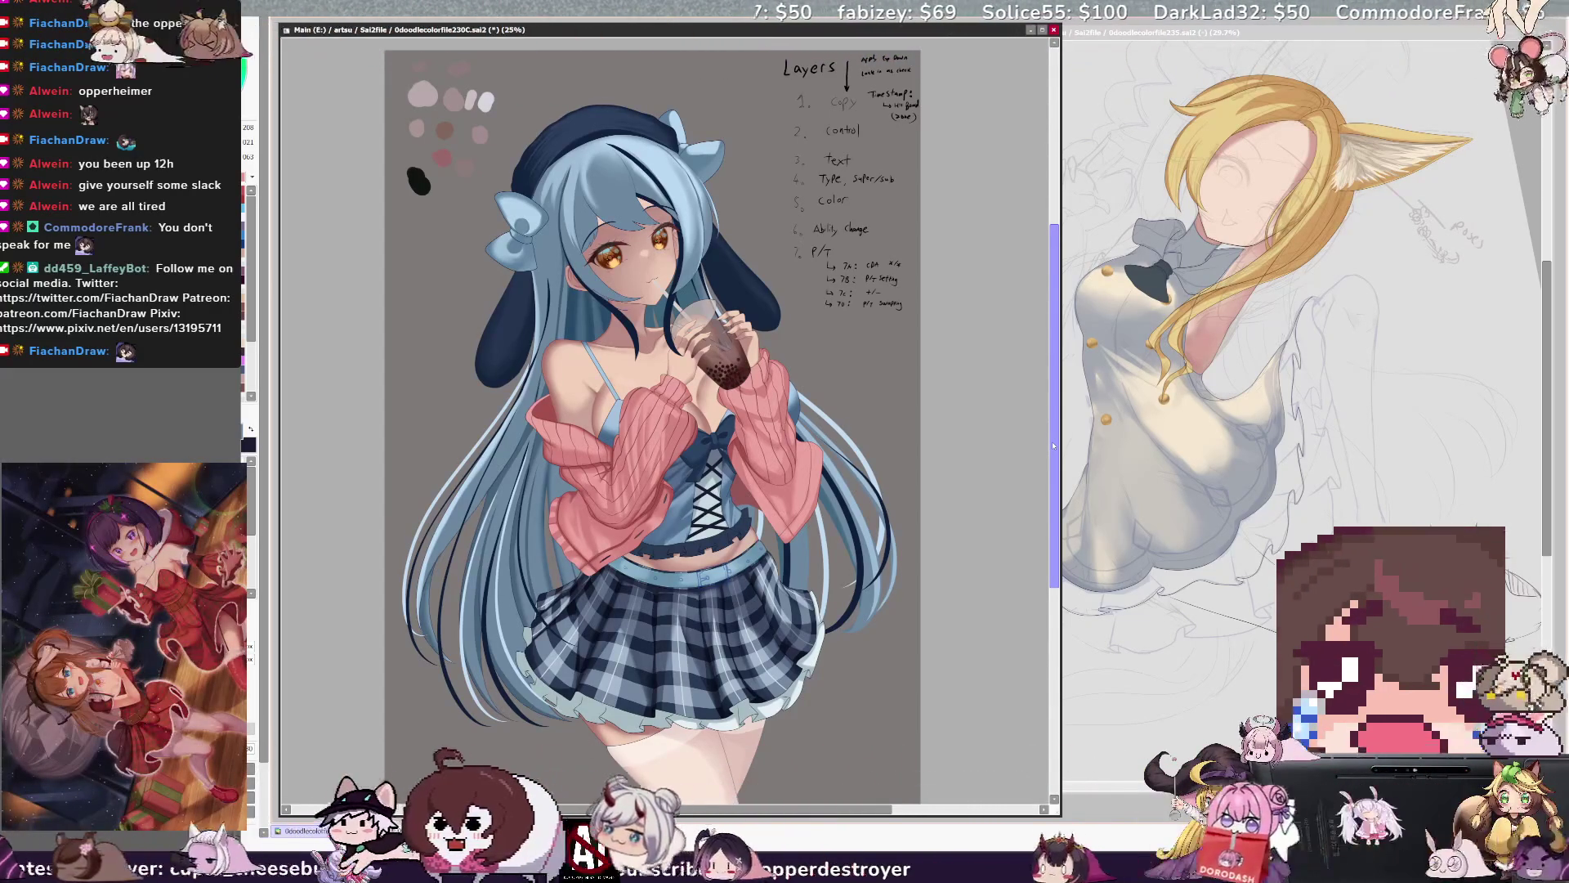
scroll(1055, 462, up, 3)
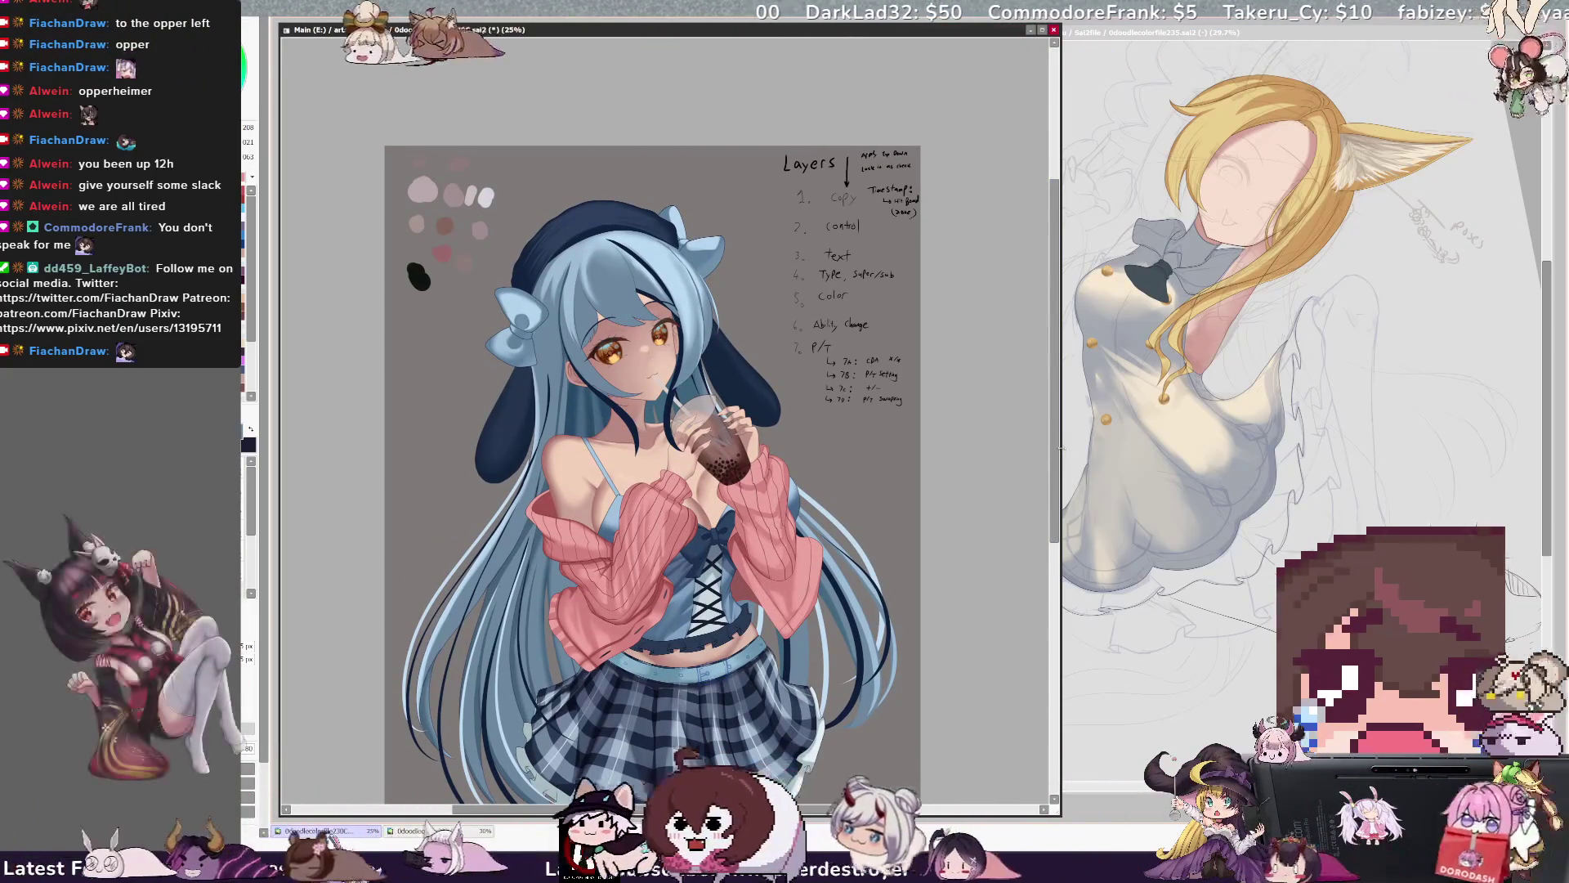
scroll(1054, 434, up, 1)
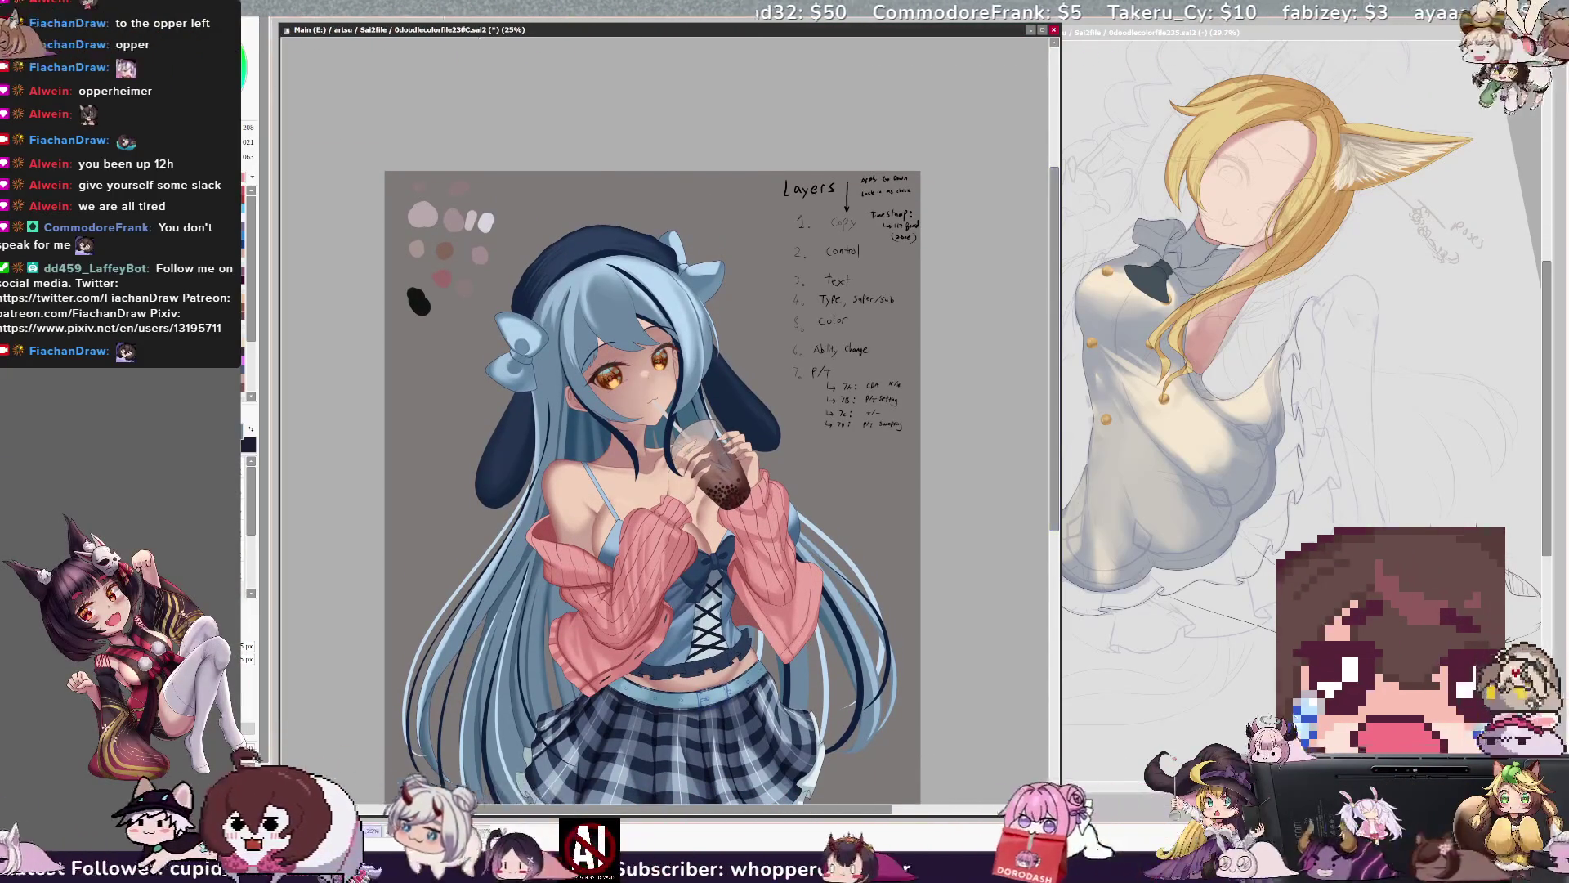
key(ctrl+plus)
drag(654, 409, 678, 347)
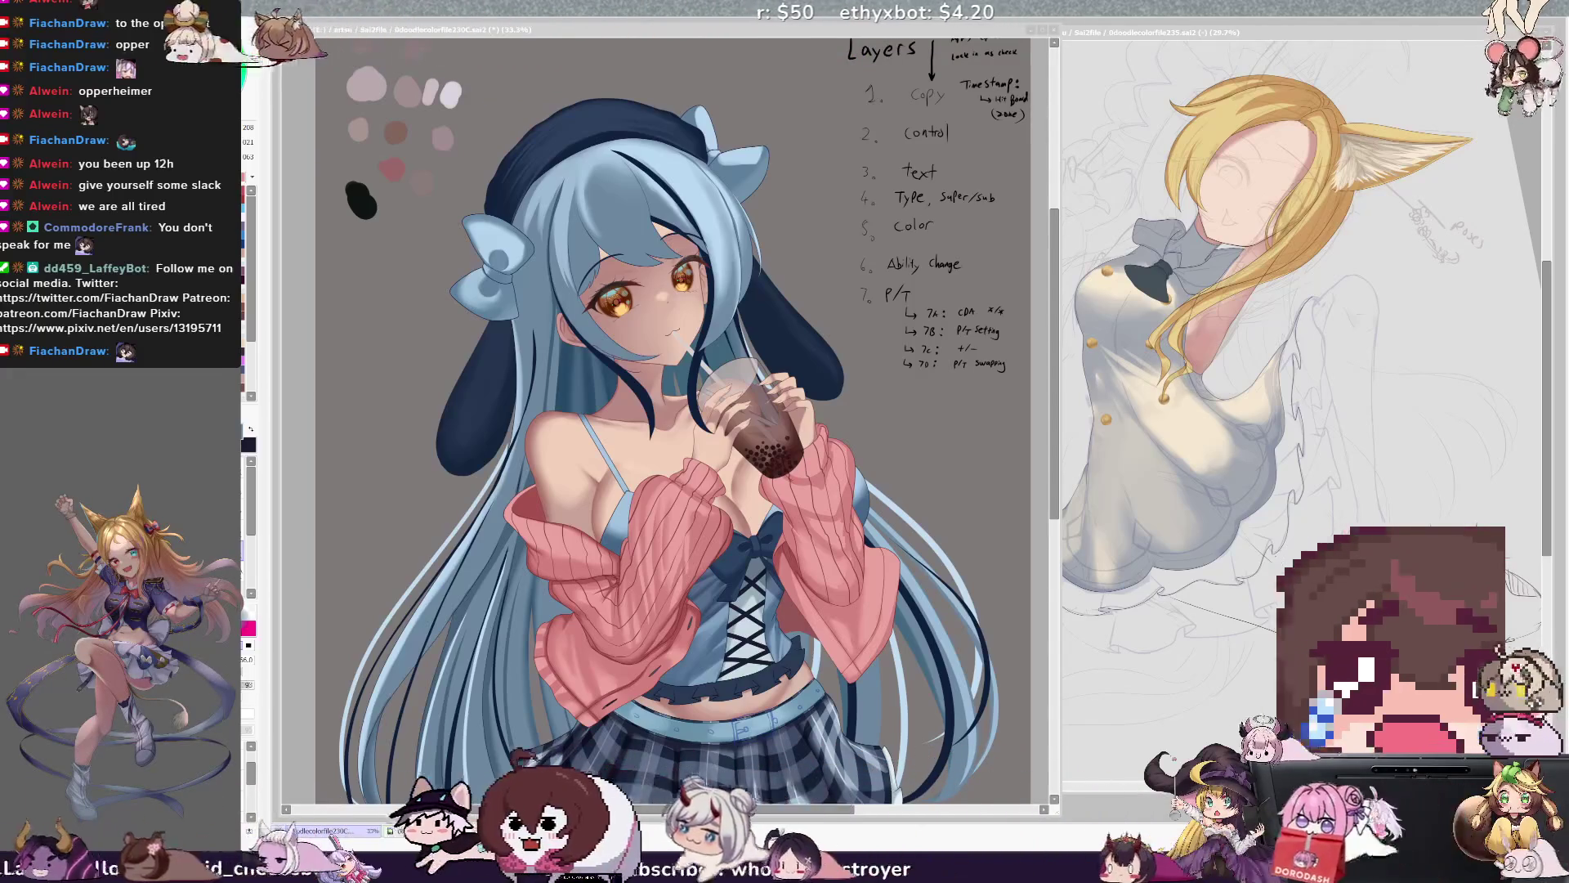
click(666, 194)
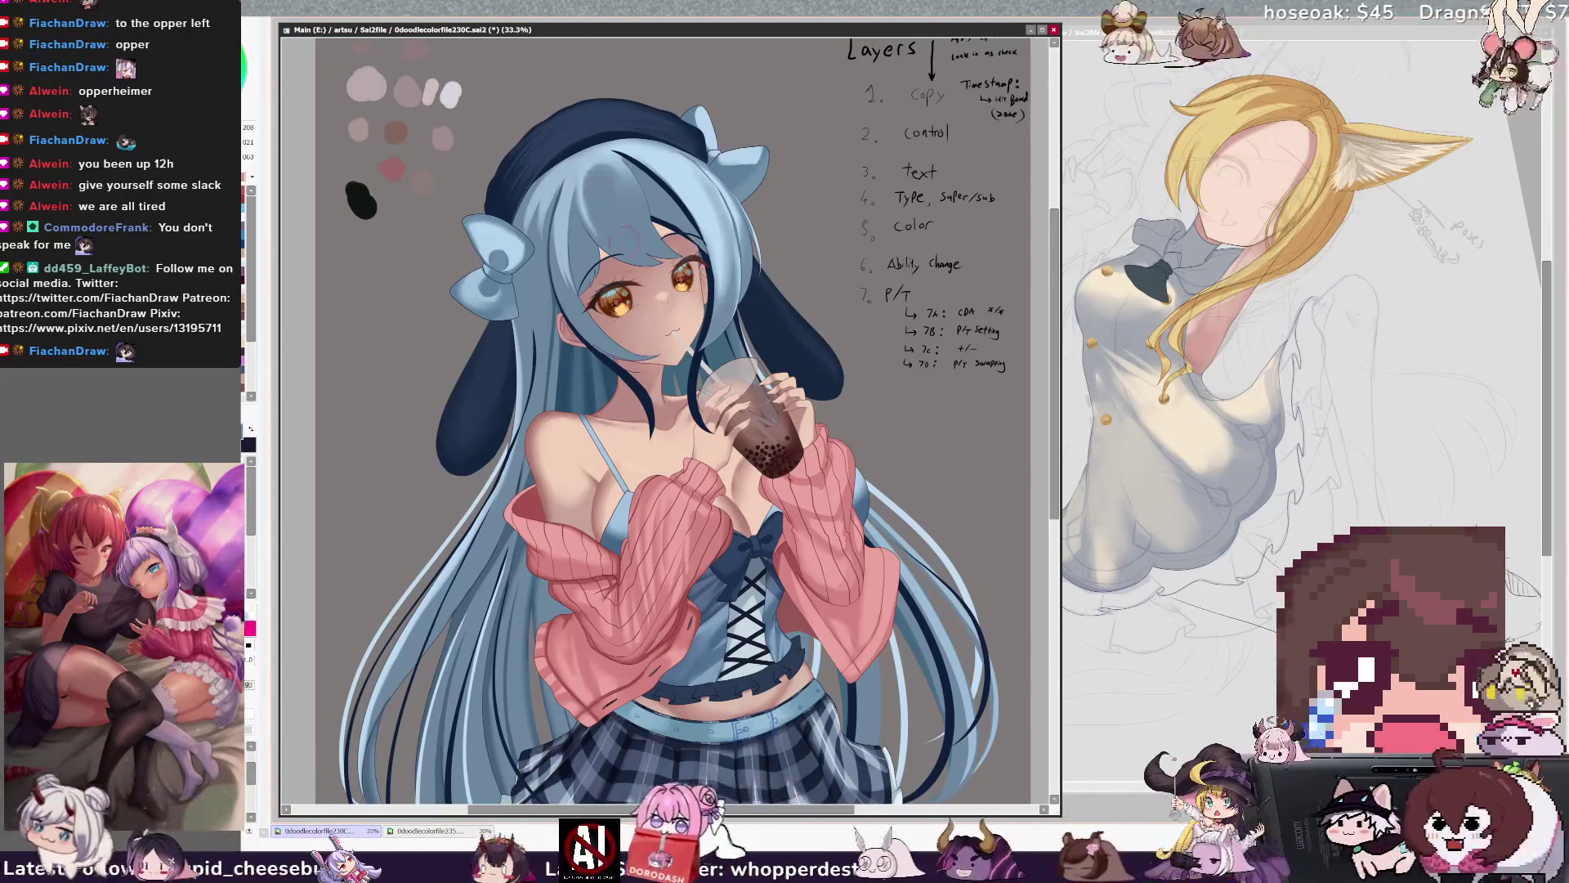
Resize the brush through 57, 63 and 60, settling at size 75.
drag(623, 188, 599, 185)
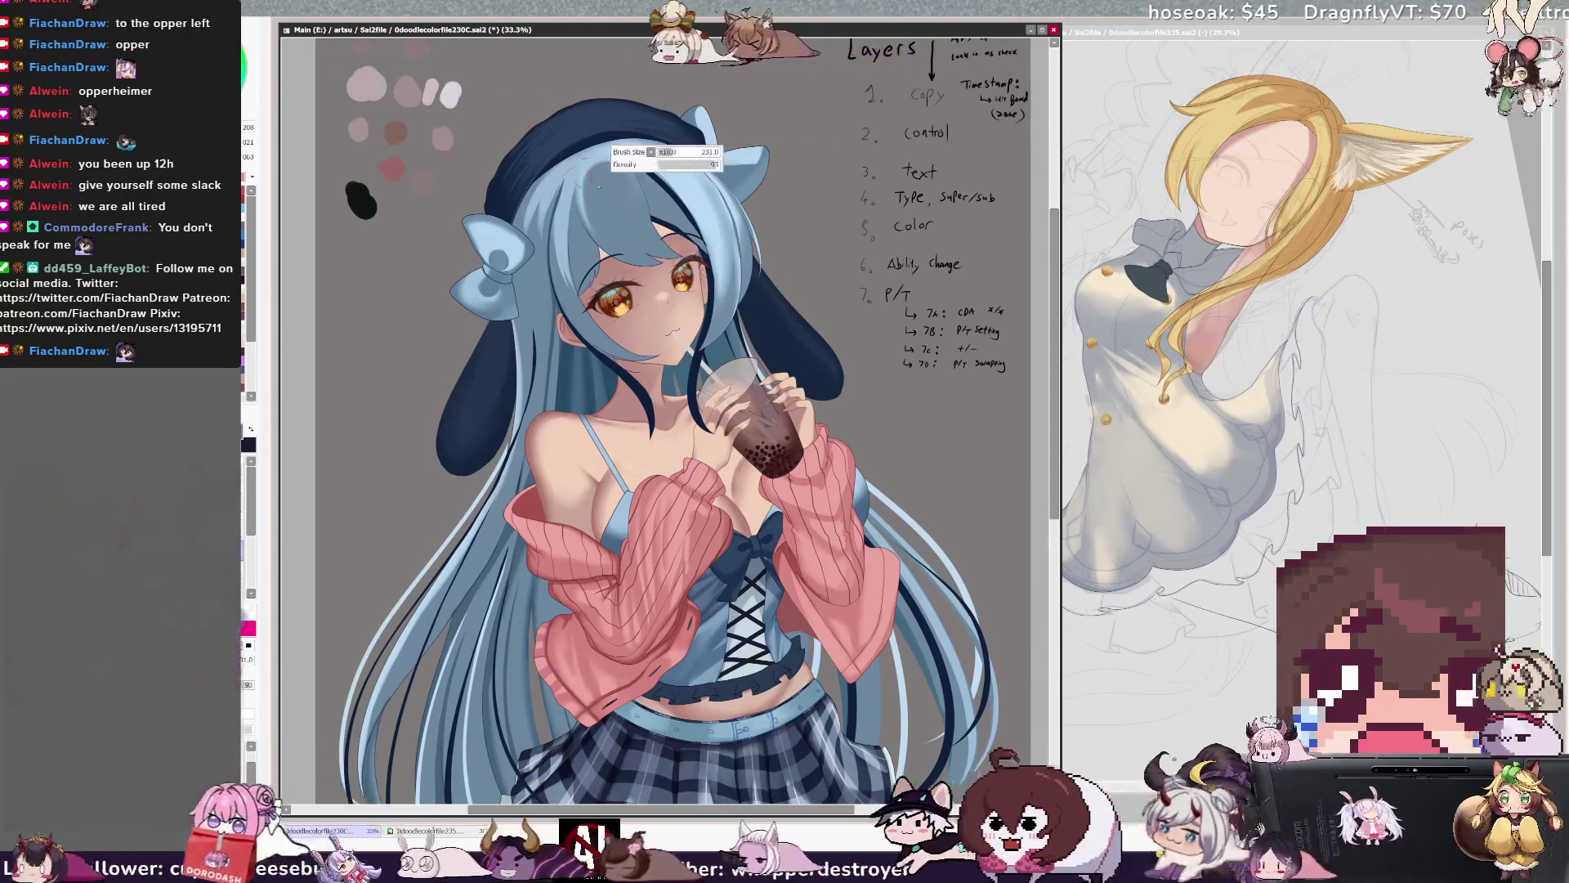
drag(552, 249, 528, 245)
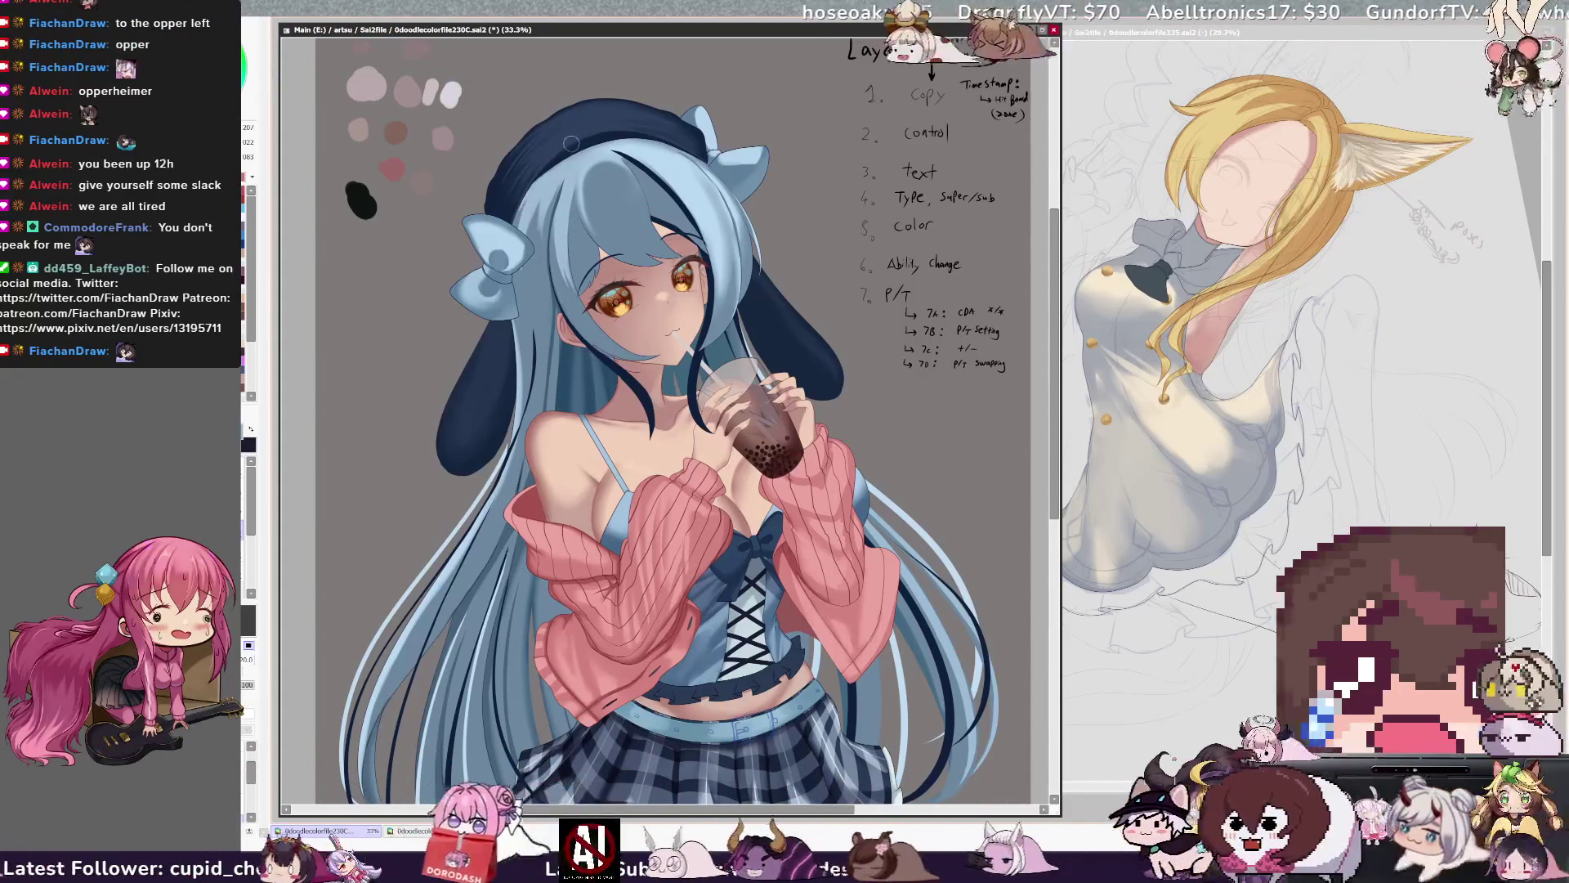
drag(571, 143, 553, 185)
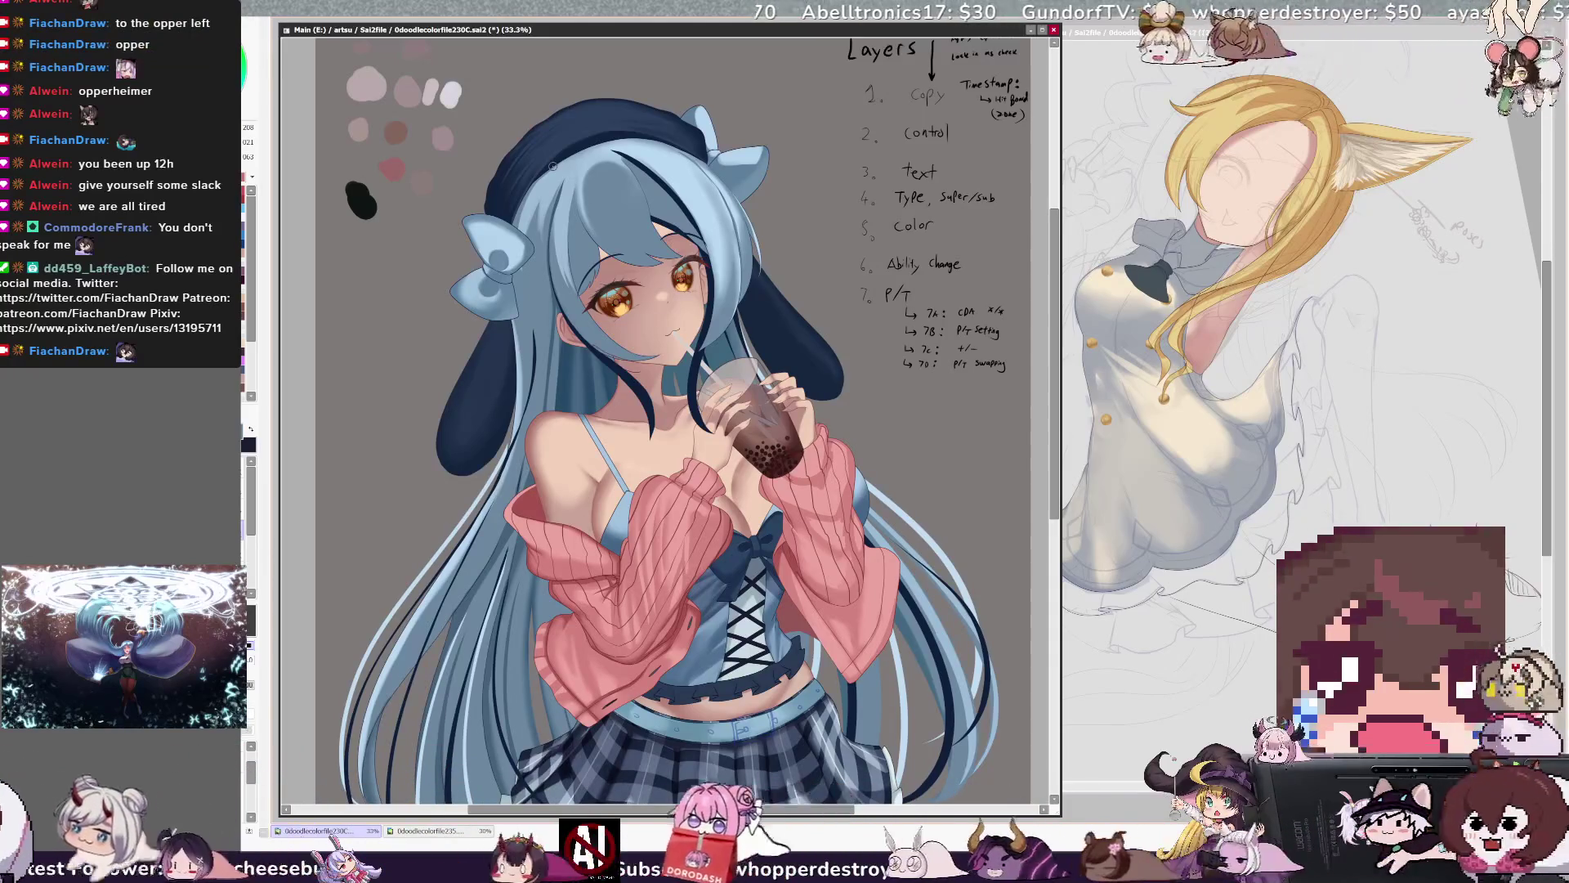
mouse_move(548, 196)
mouse_down()
mouse_move(531, 204)
mouse_move(529, 188)
mouse_up()
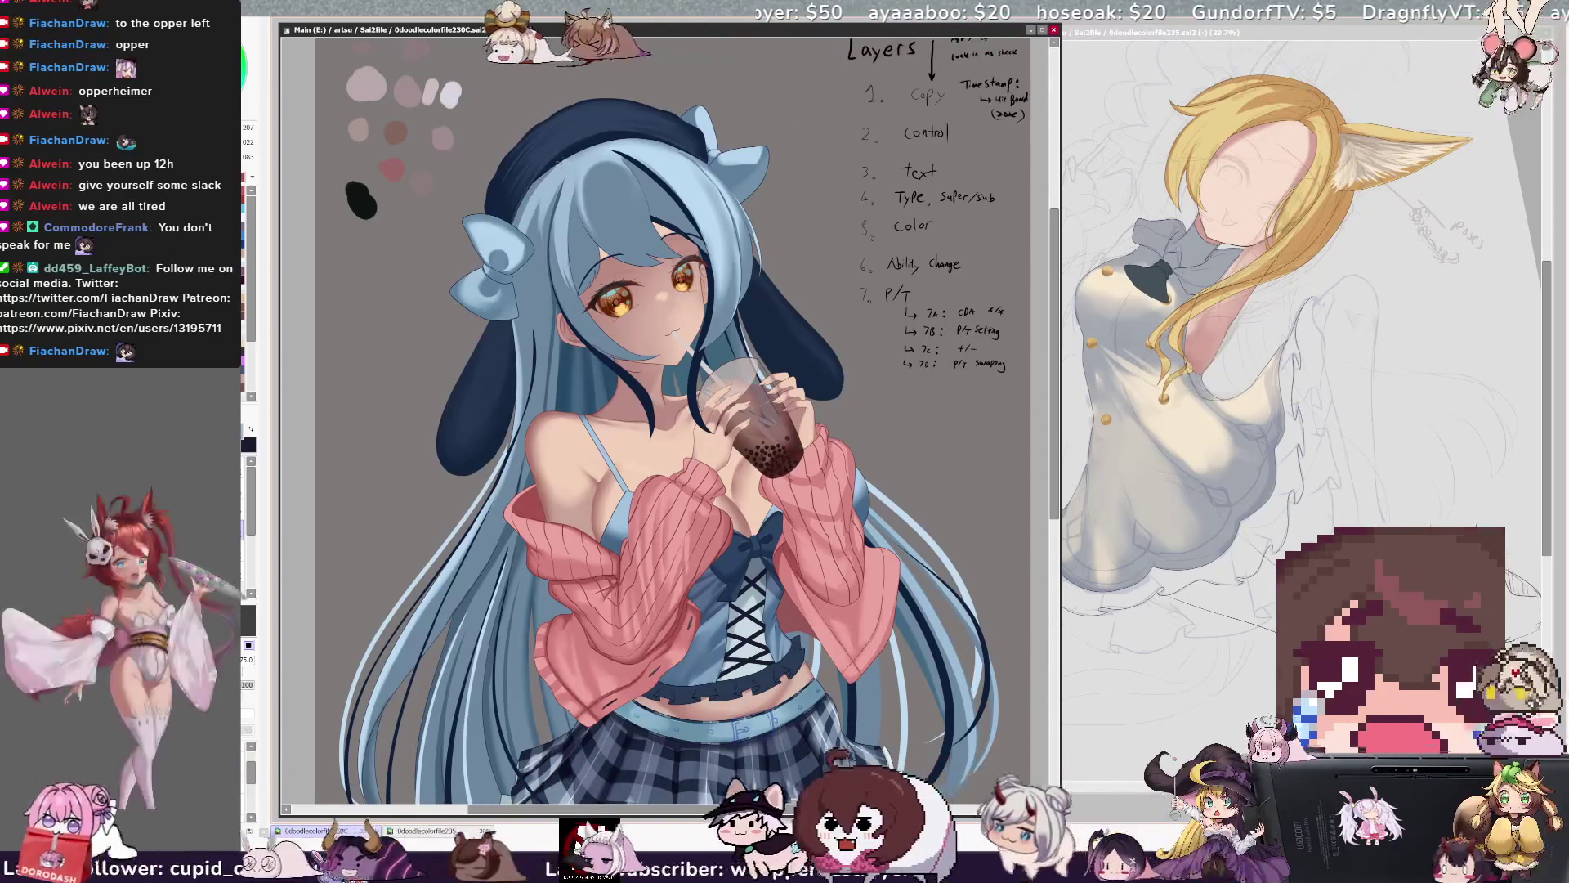
drag(546, 196, 549, 196)
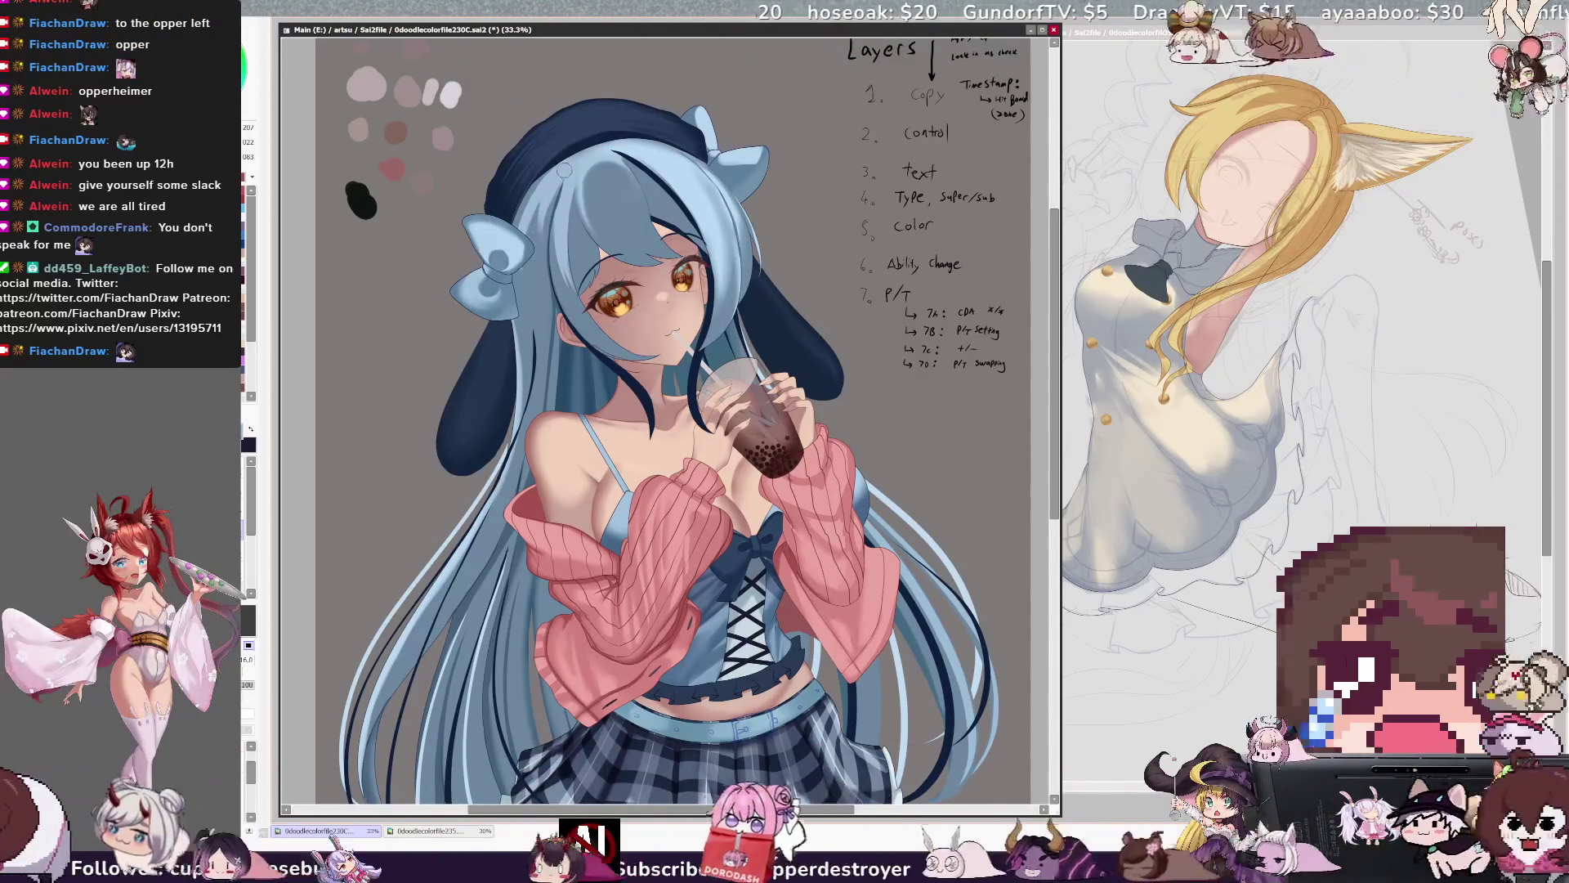
Pick Layer17 from the hair and double the brush size to 254.
ctrl+shift+click(562, 222)
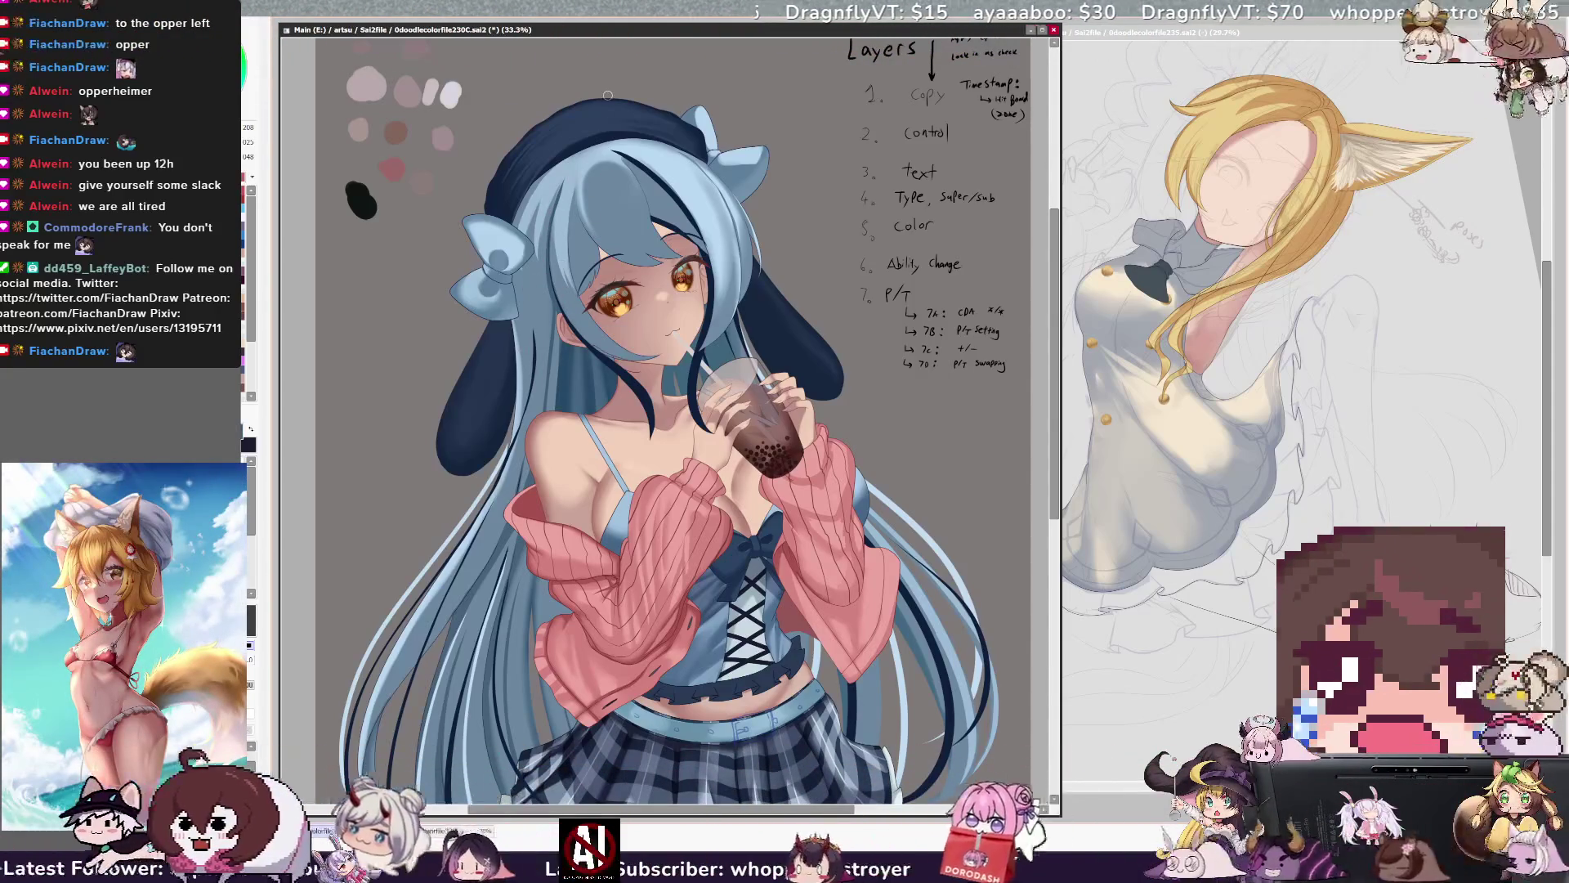
ctrl+shift+click(575, 270)
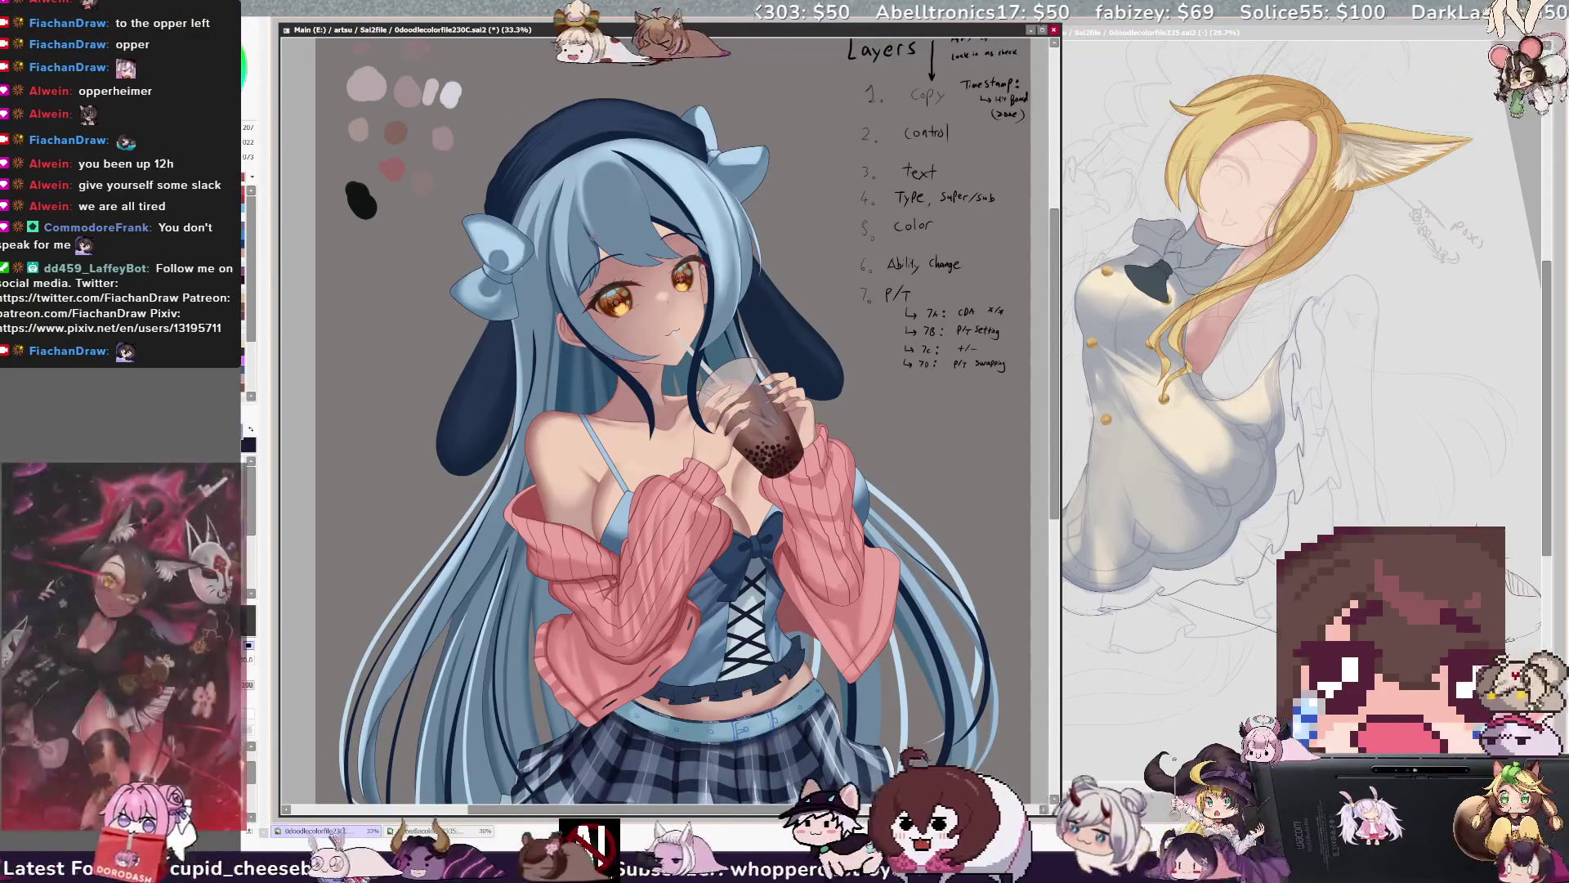
key(bracketleft)
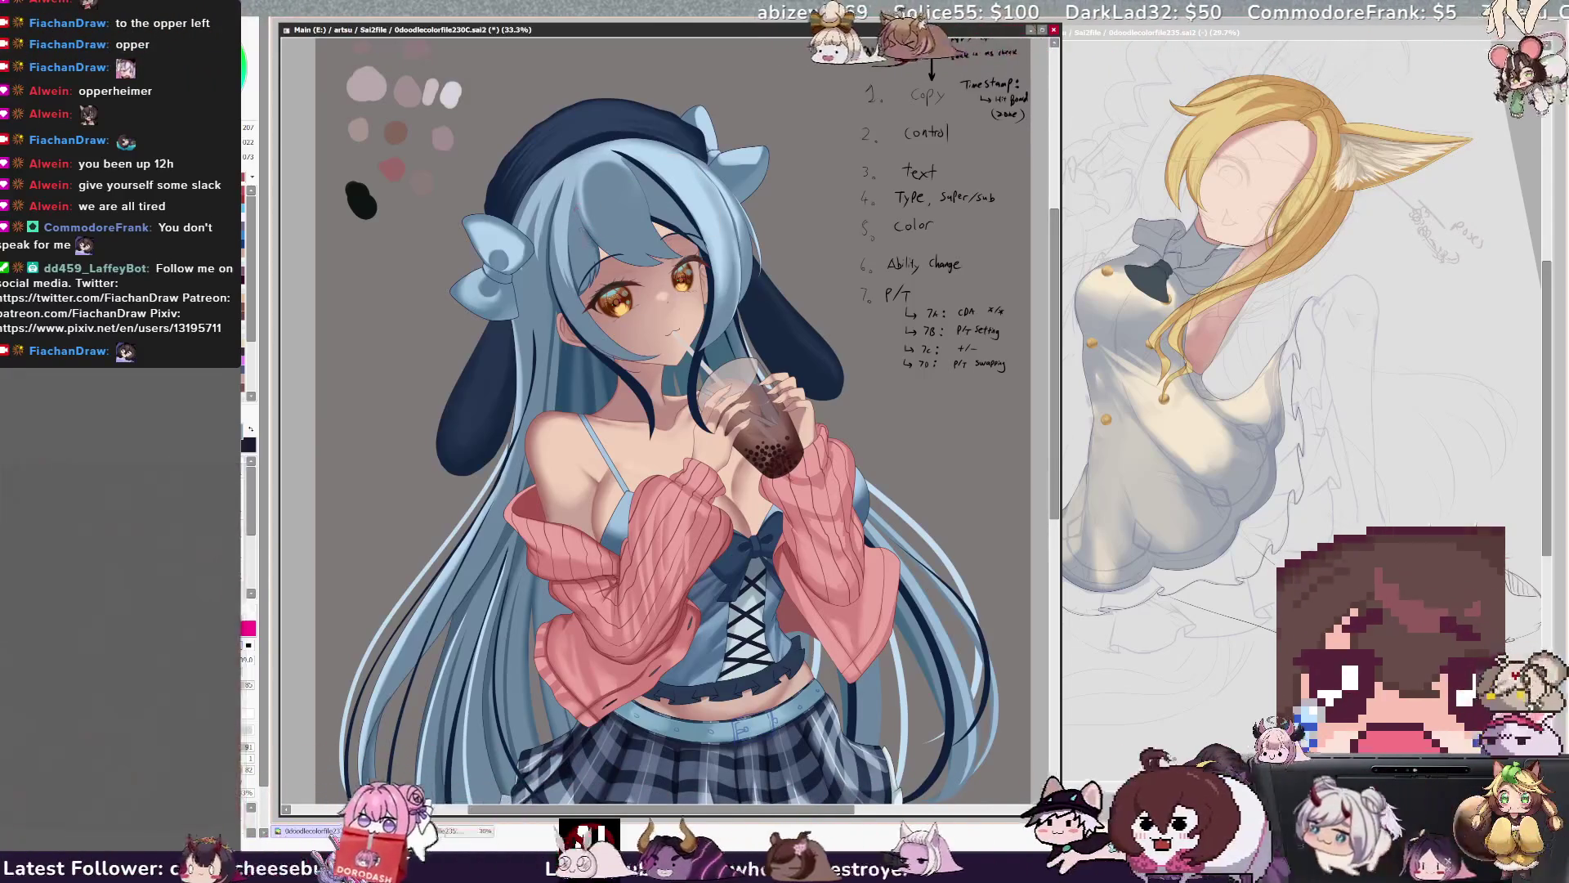
key(bracketleft)
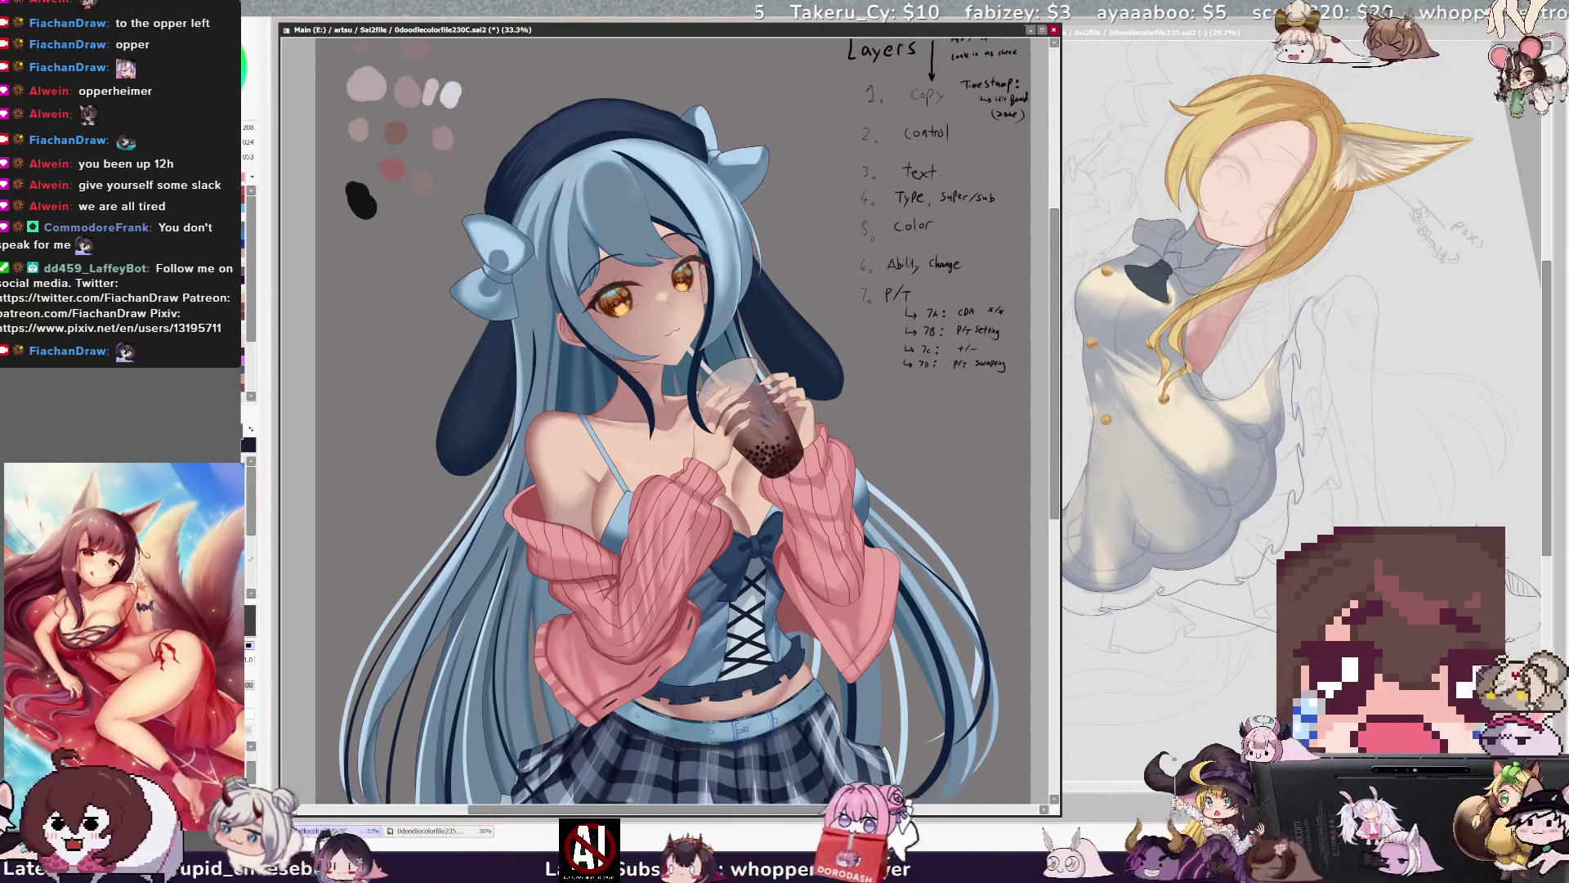
key(bracketright)
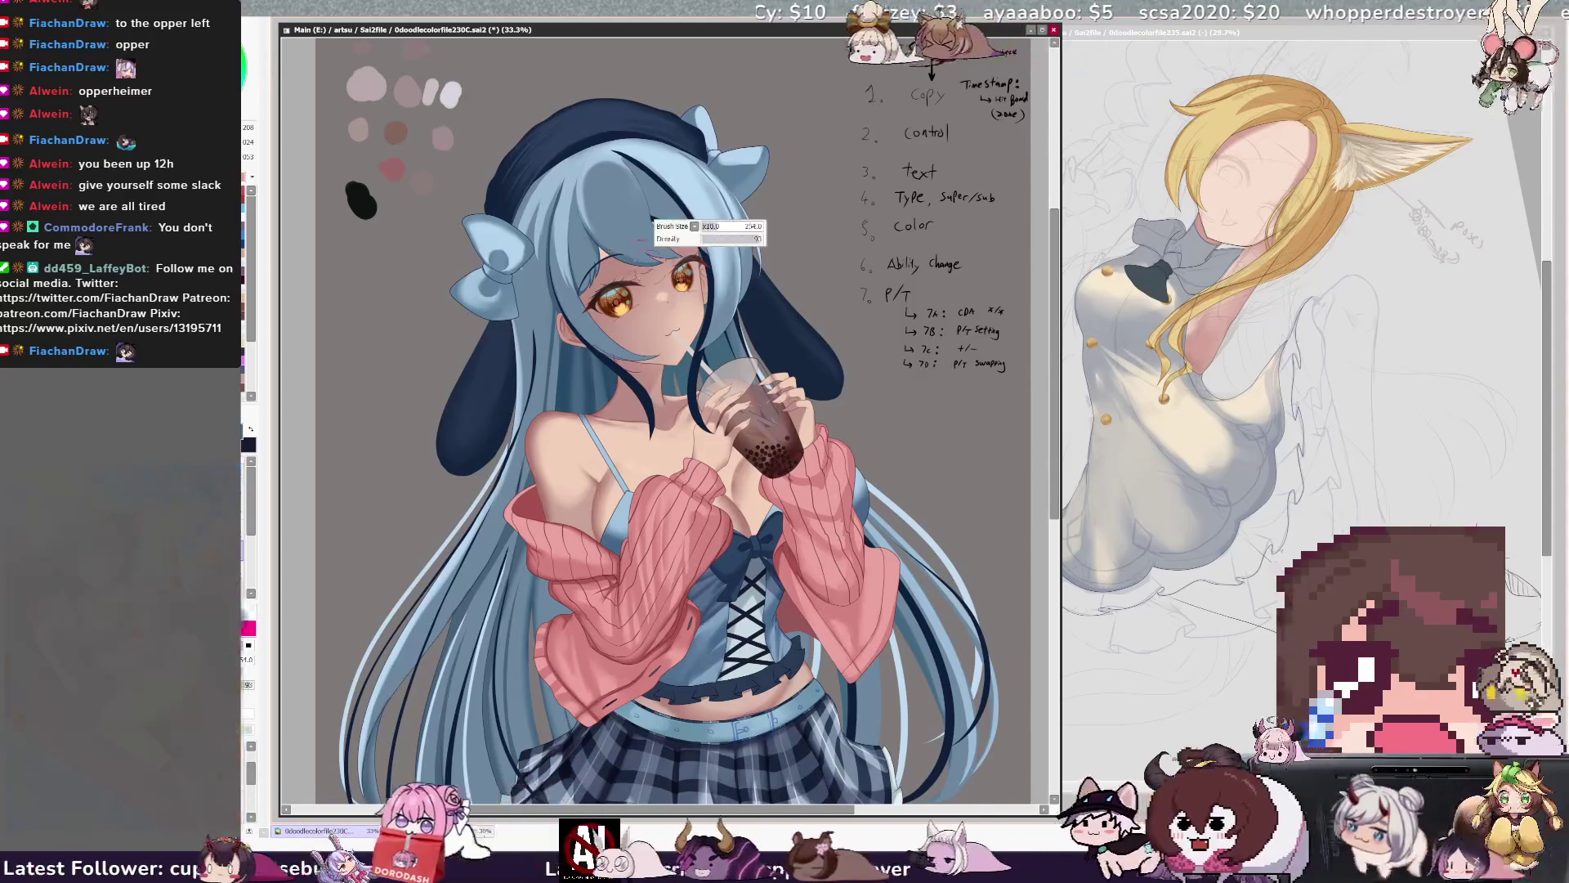
key(bracketright)
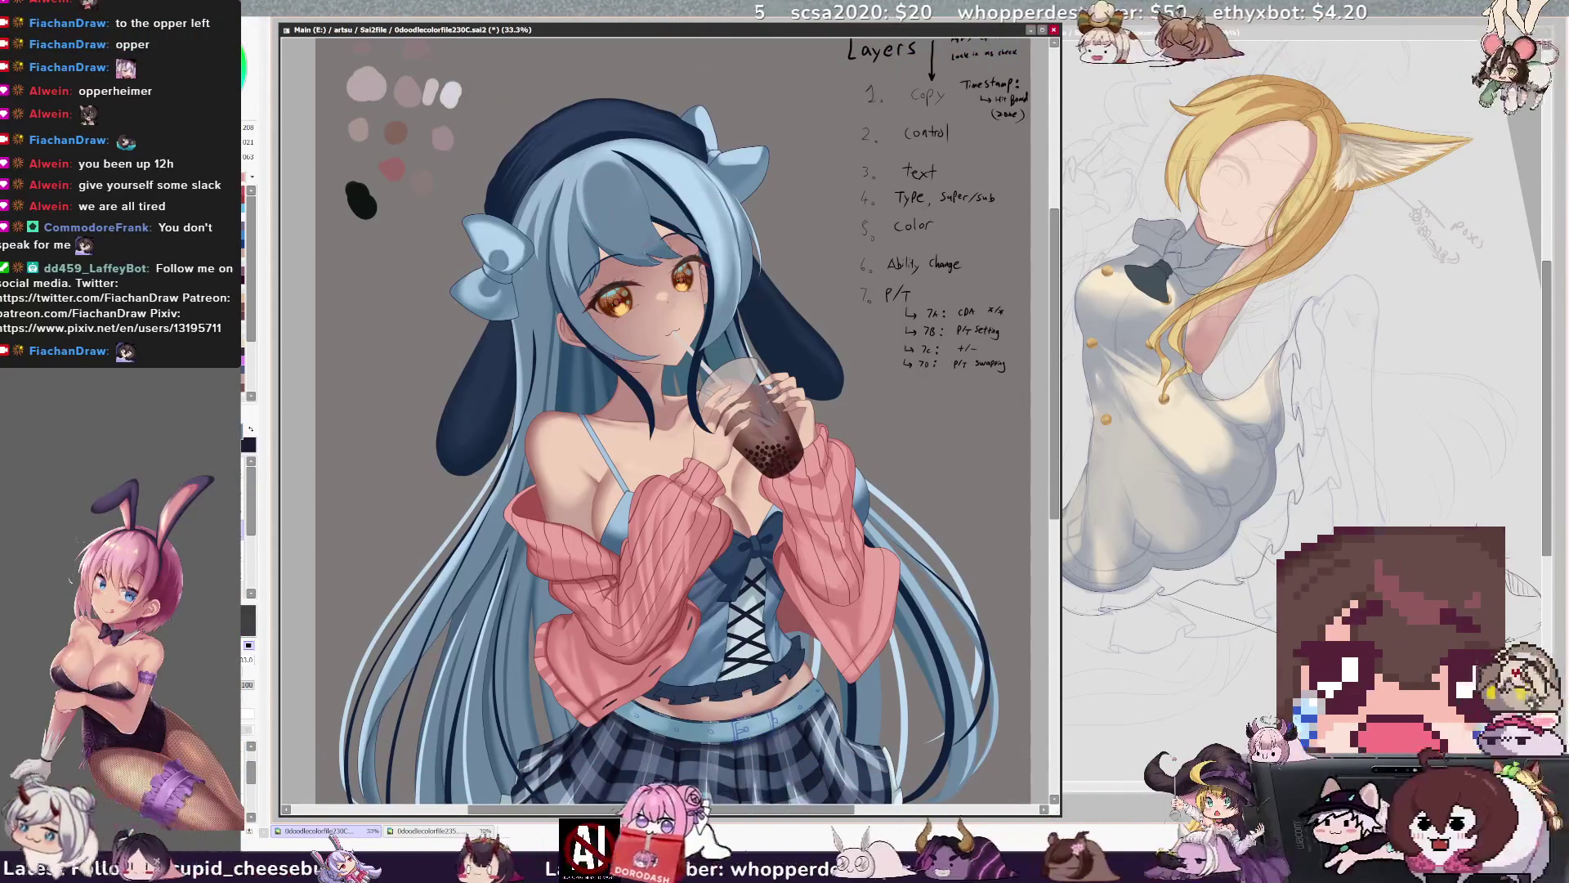
key(bracketright)
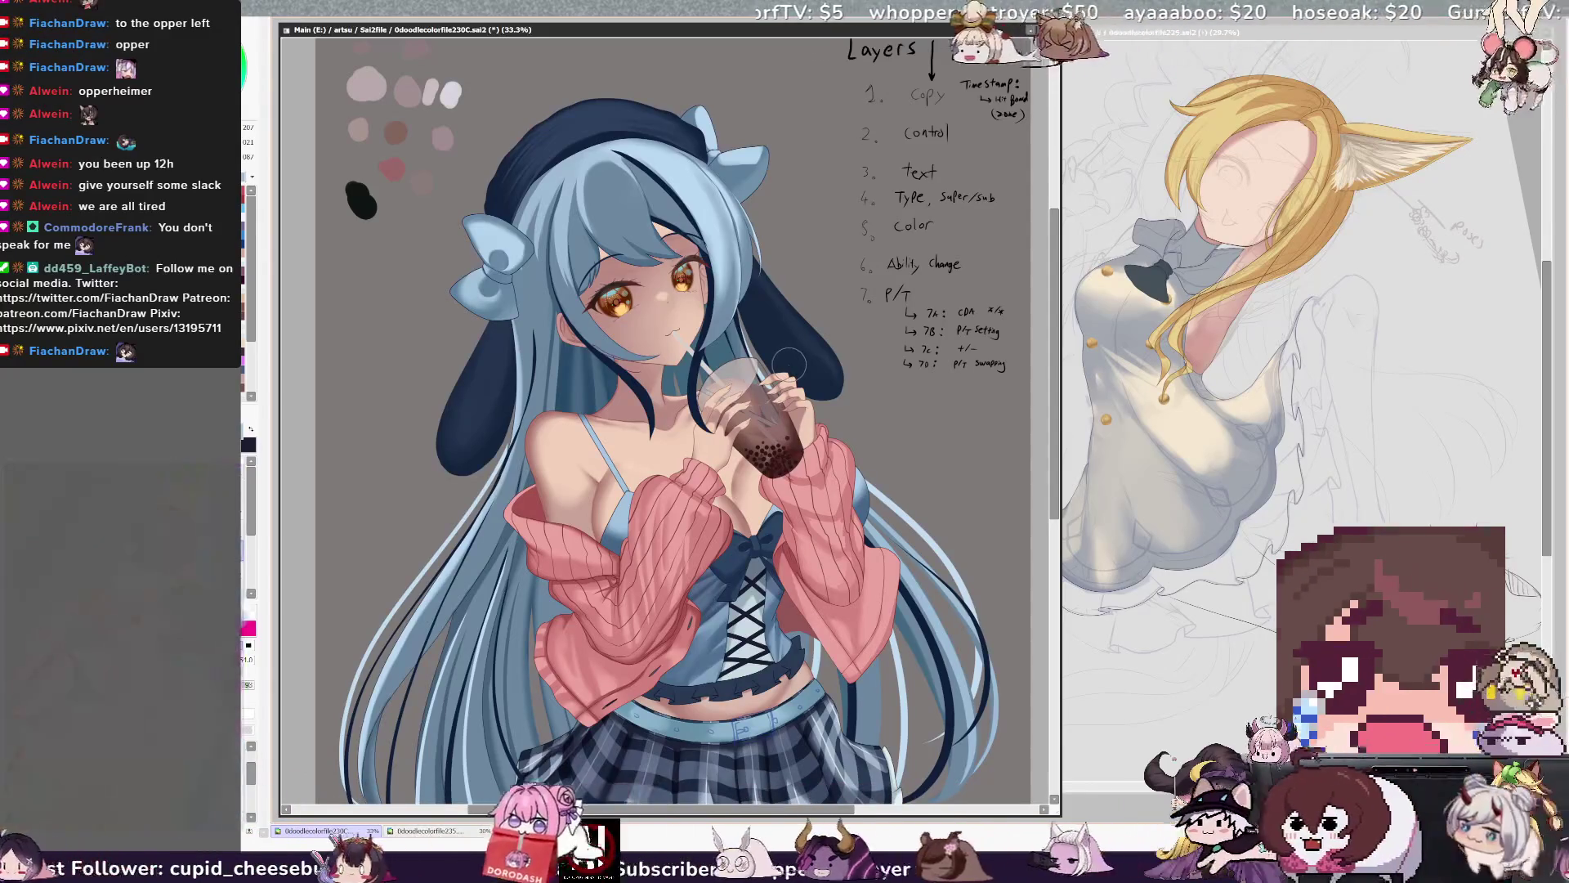
mouse_move(787, 364)
mouse_down()
mouse_move(623, 123)
mouse_move(582, 174)
mouse_up()
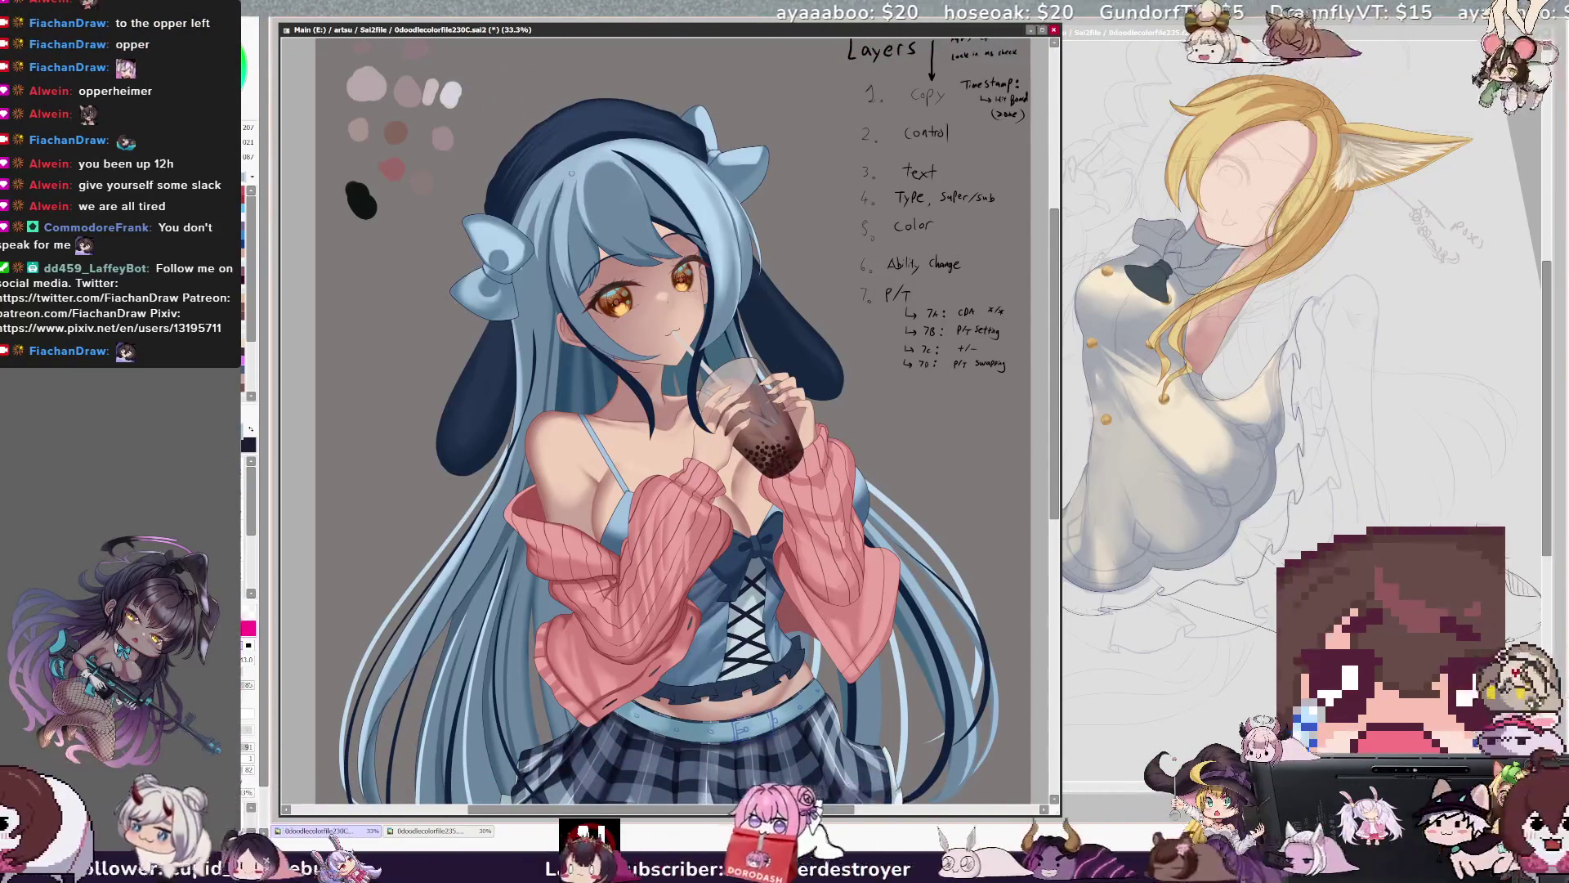
drag(574, 188, 561, 242)
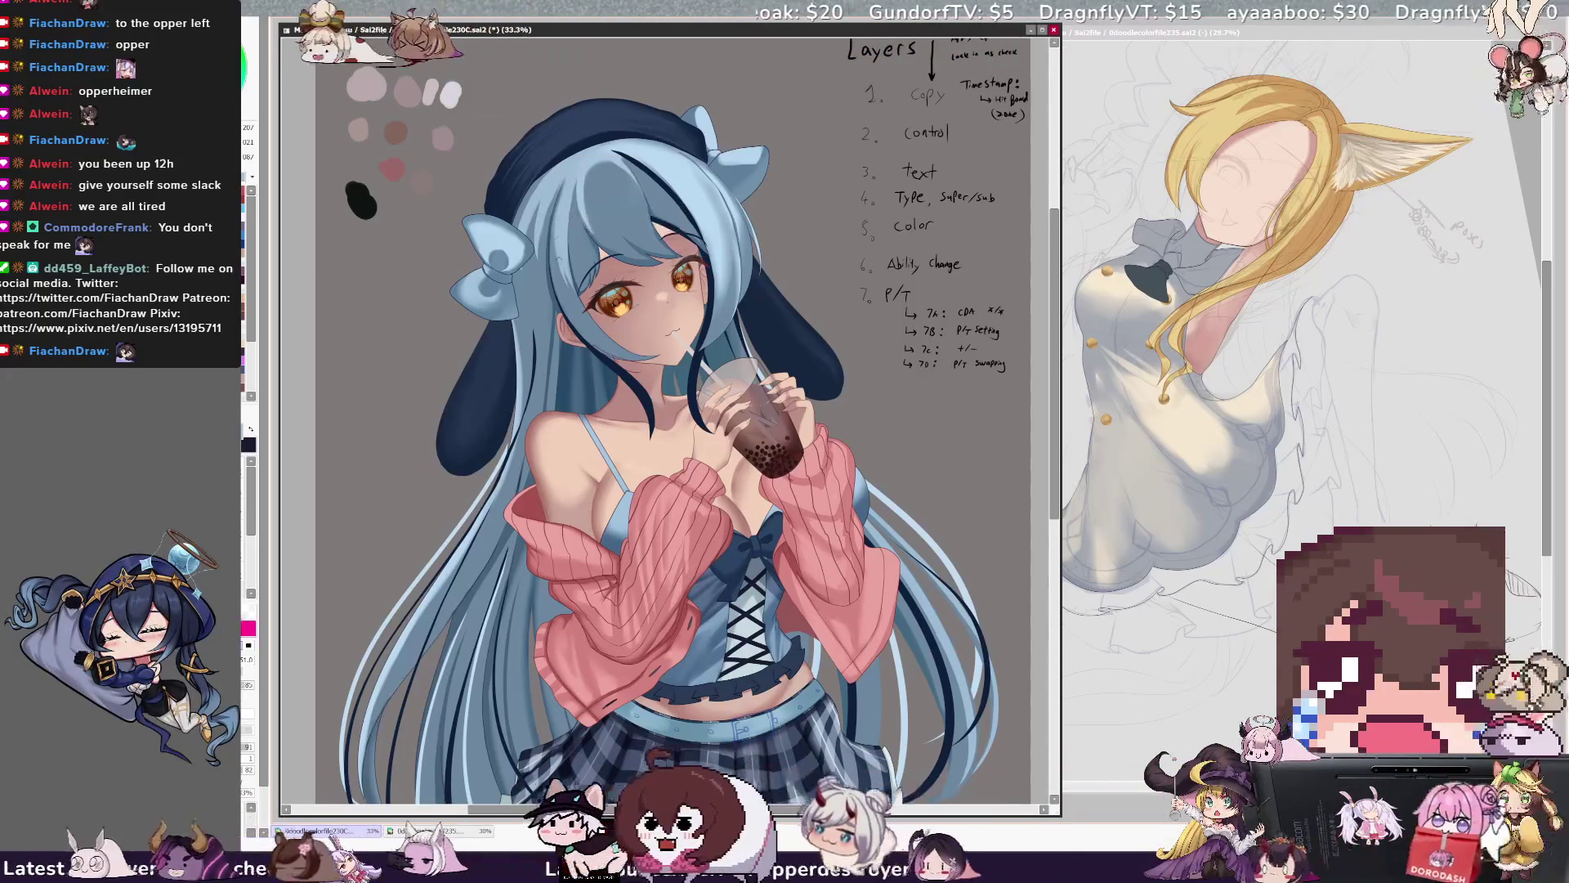
drag(550, 188, 540, 204)
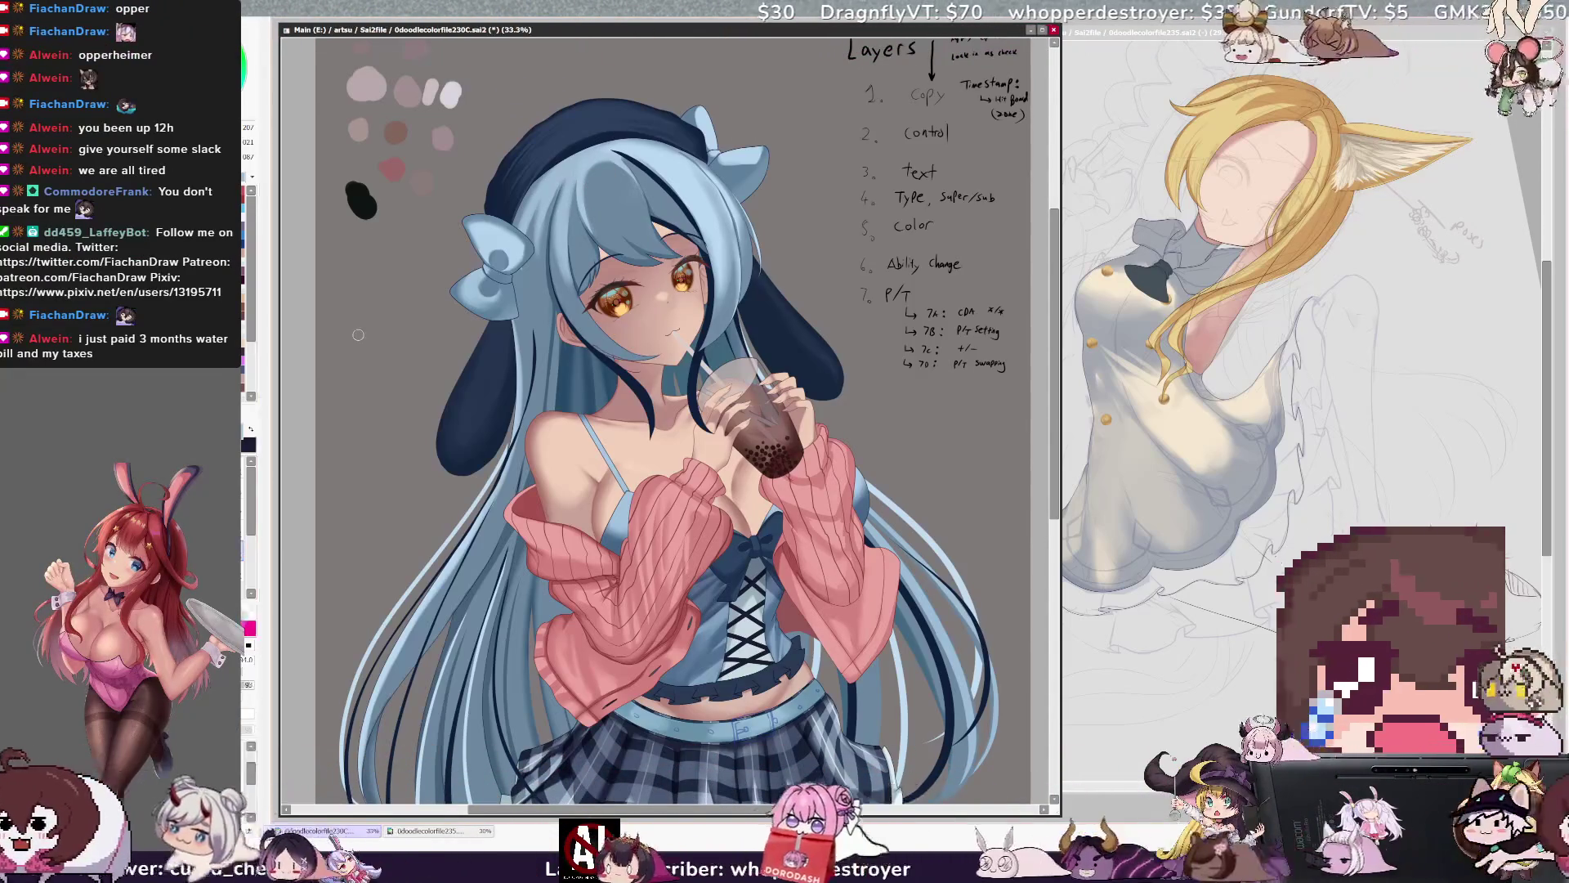
Switch the brush to the pink preset with its new size settings.
drag(576, 170, 580, 170)
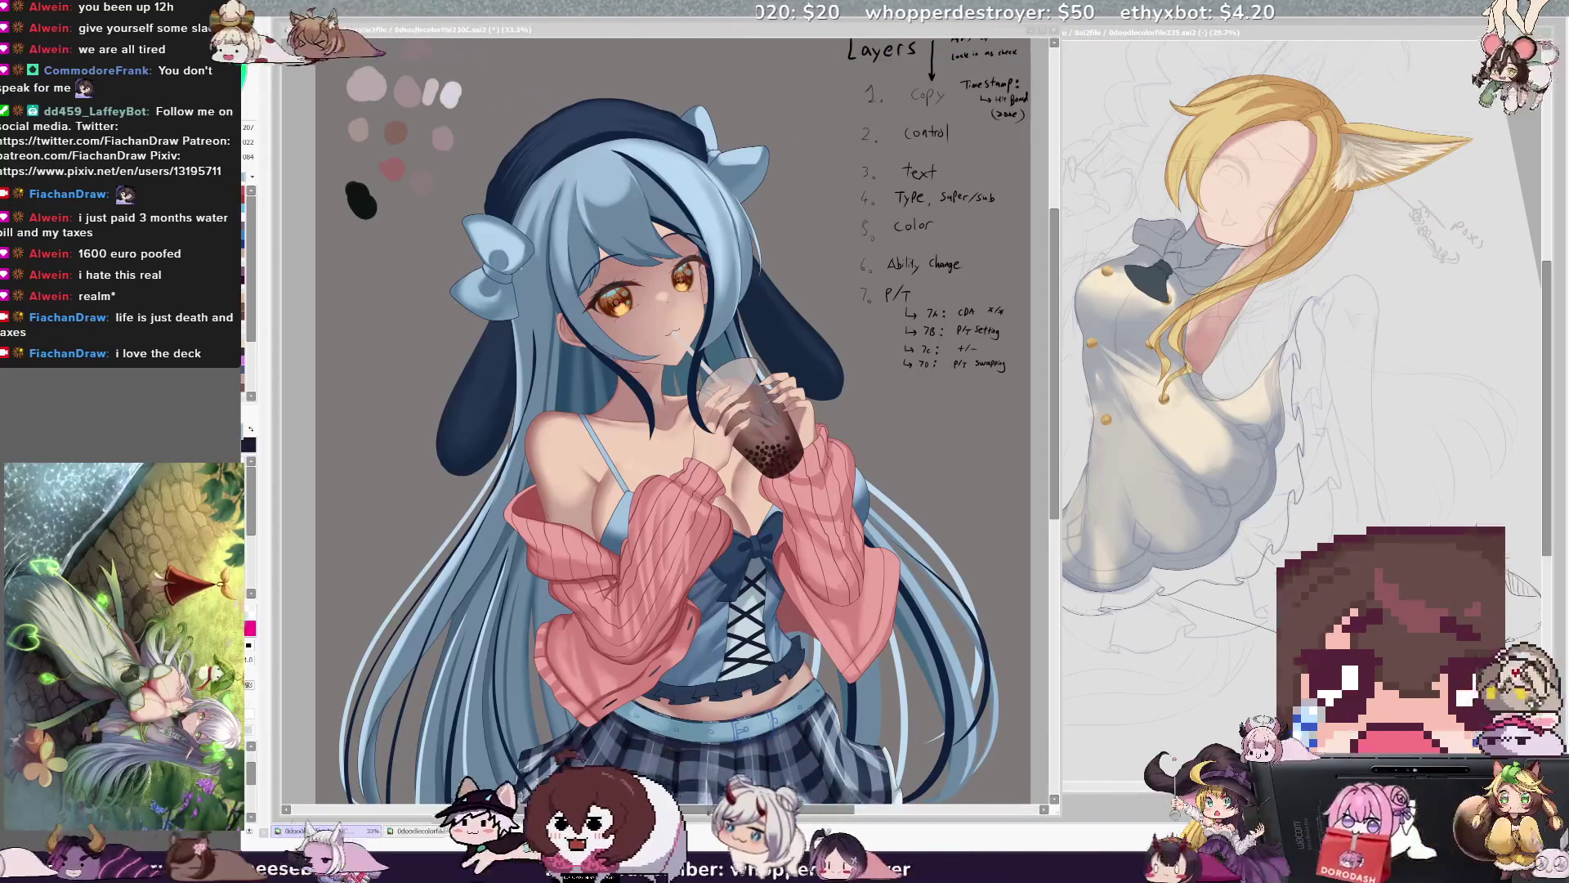
click(794, 815)
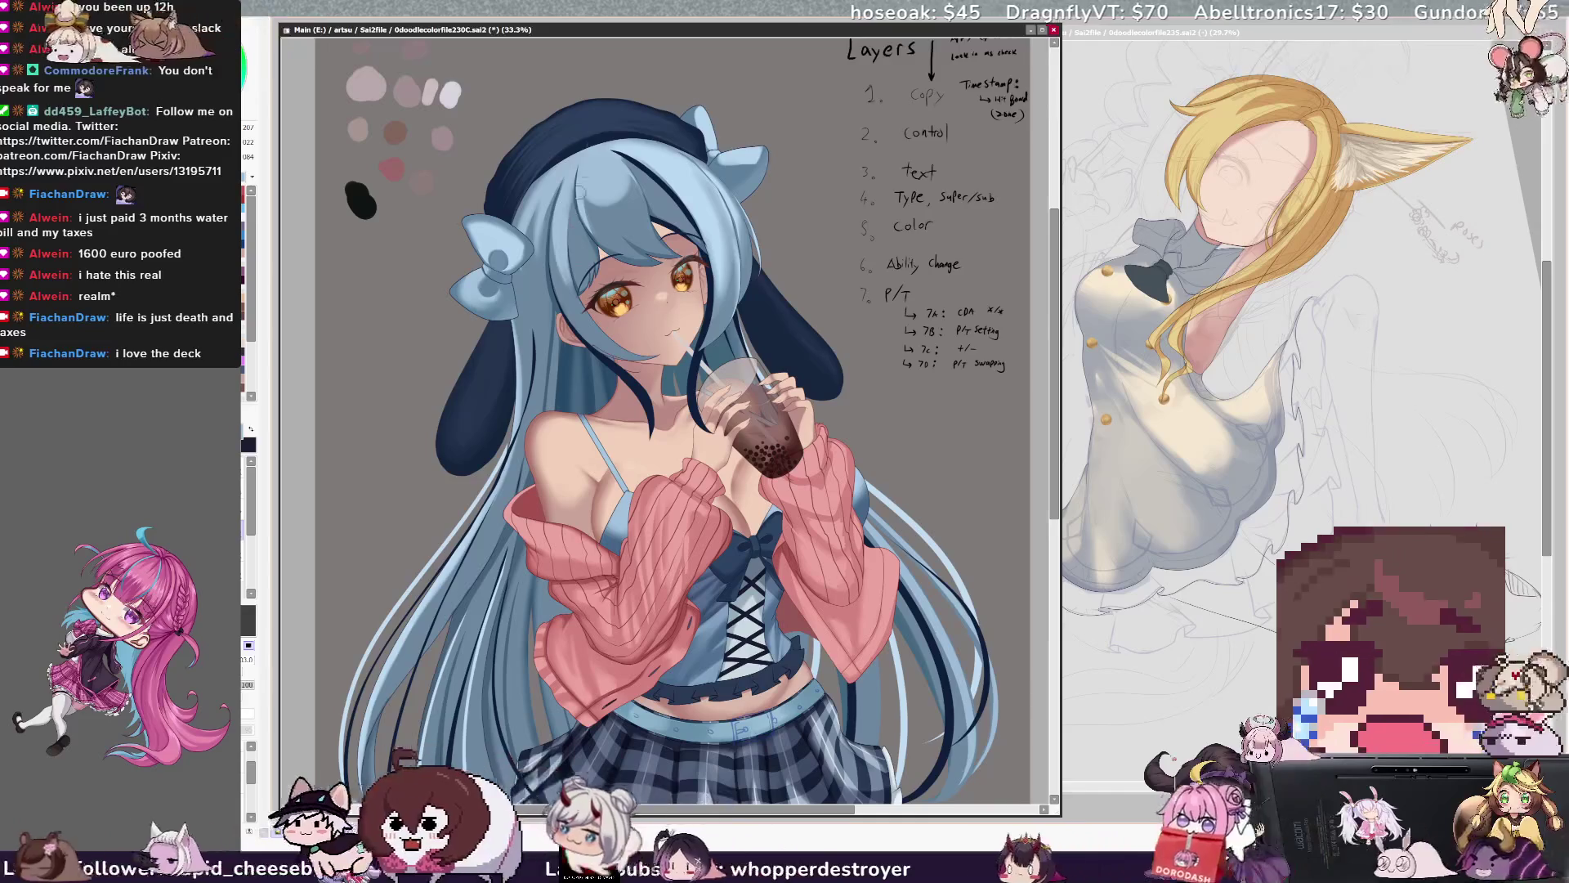
key(e)
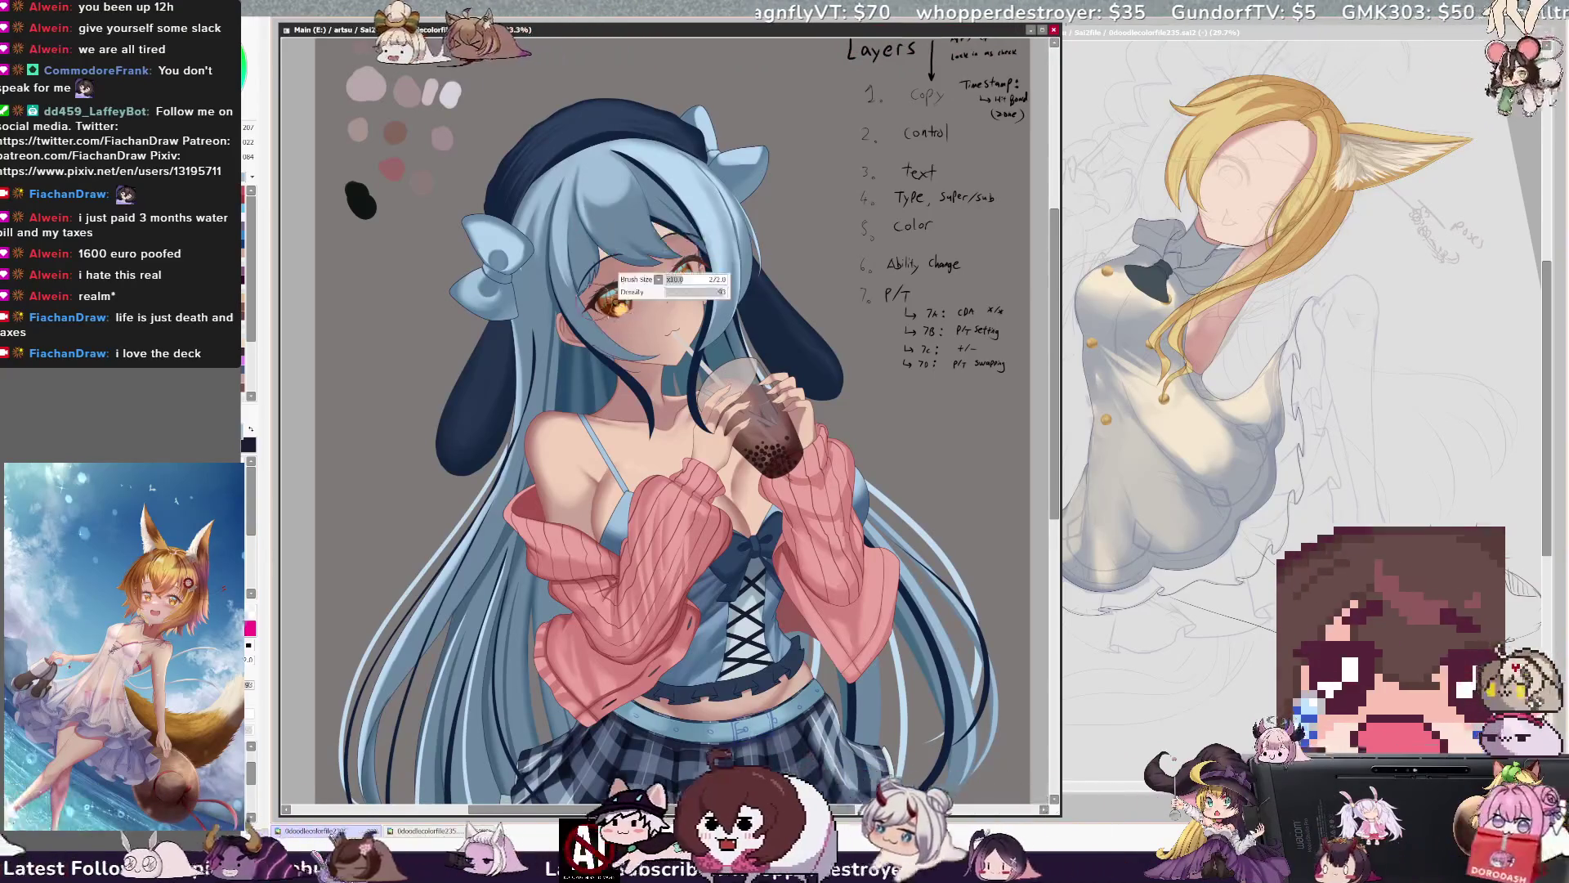
Step the brush size down to 62, then to 58.
drag(666, 335, 617, 306)
key(bracketleft)
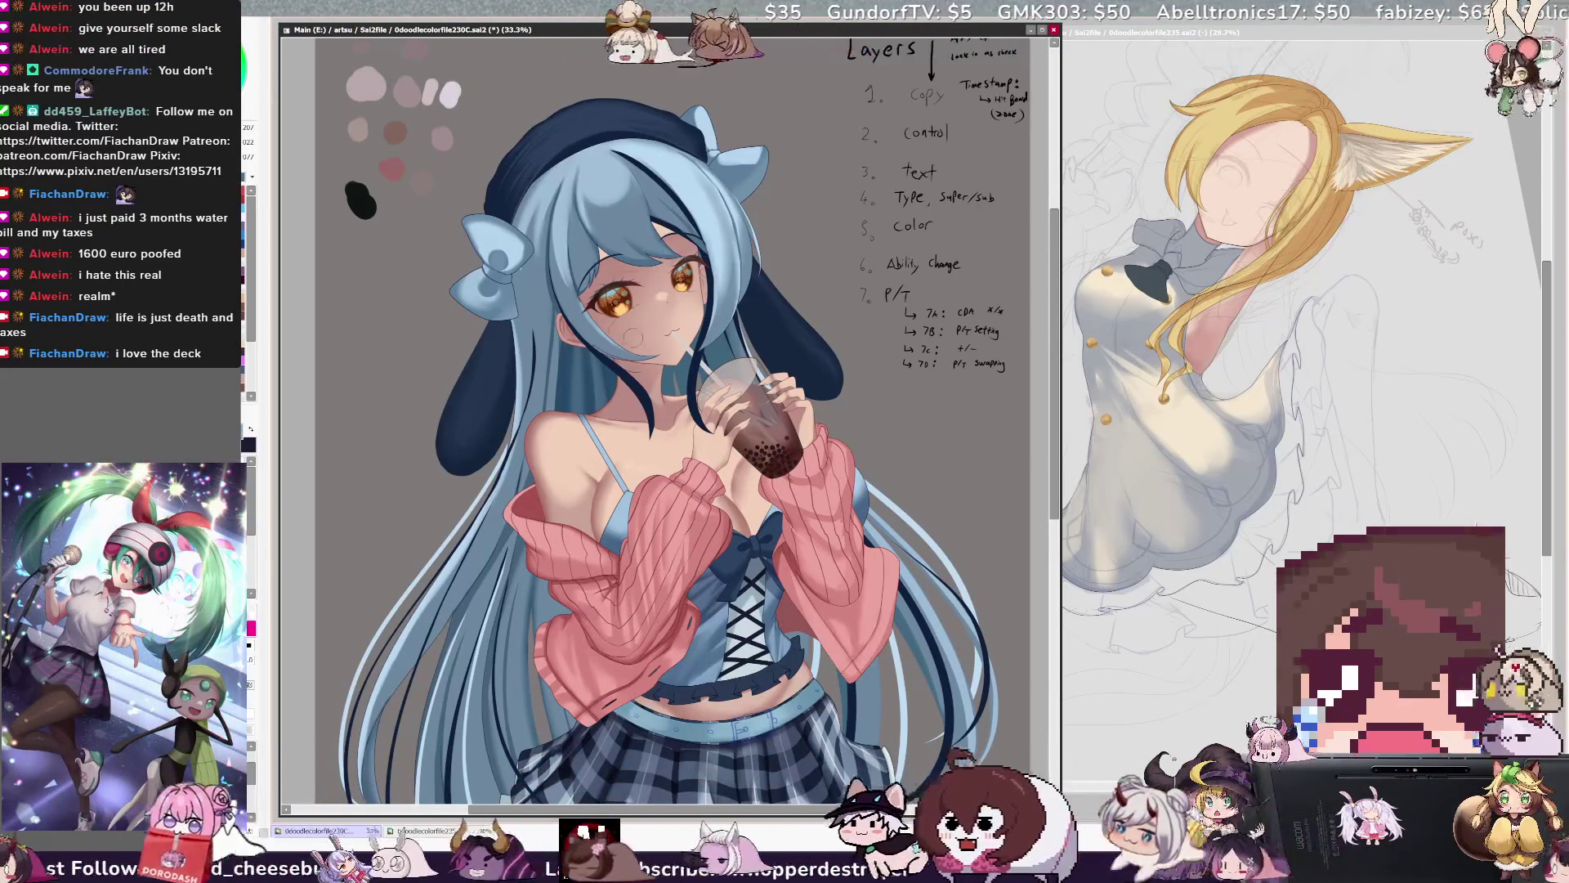
key(bracketleft)
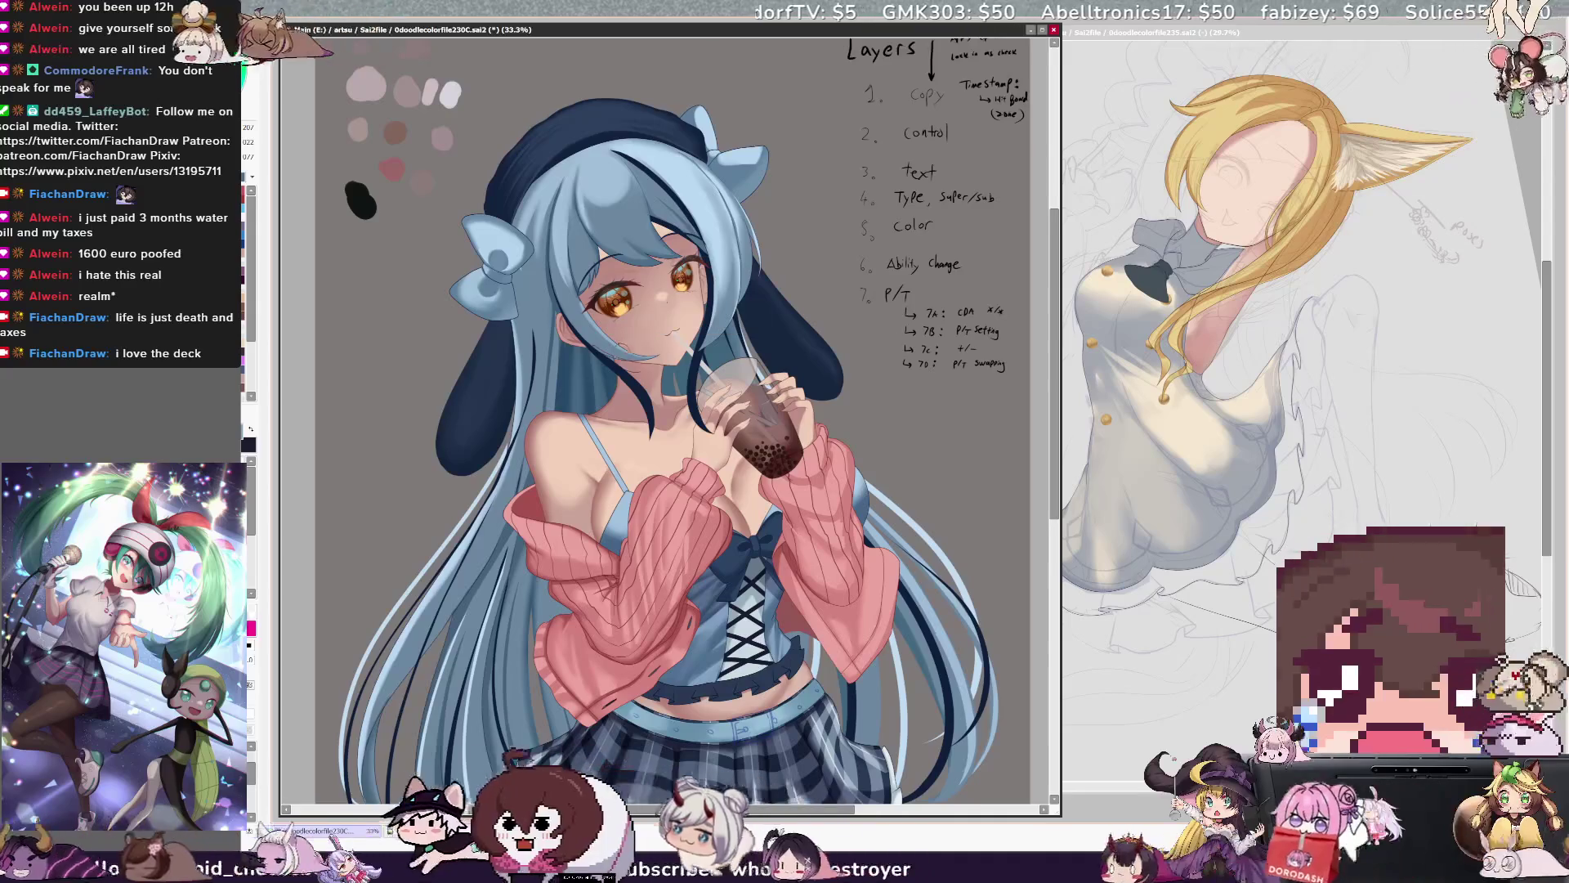
key(bracketleft)
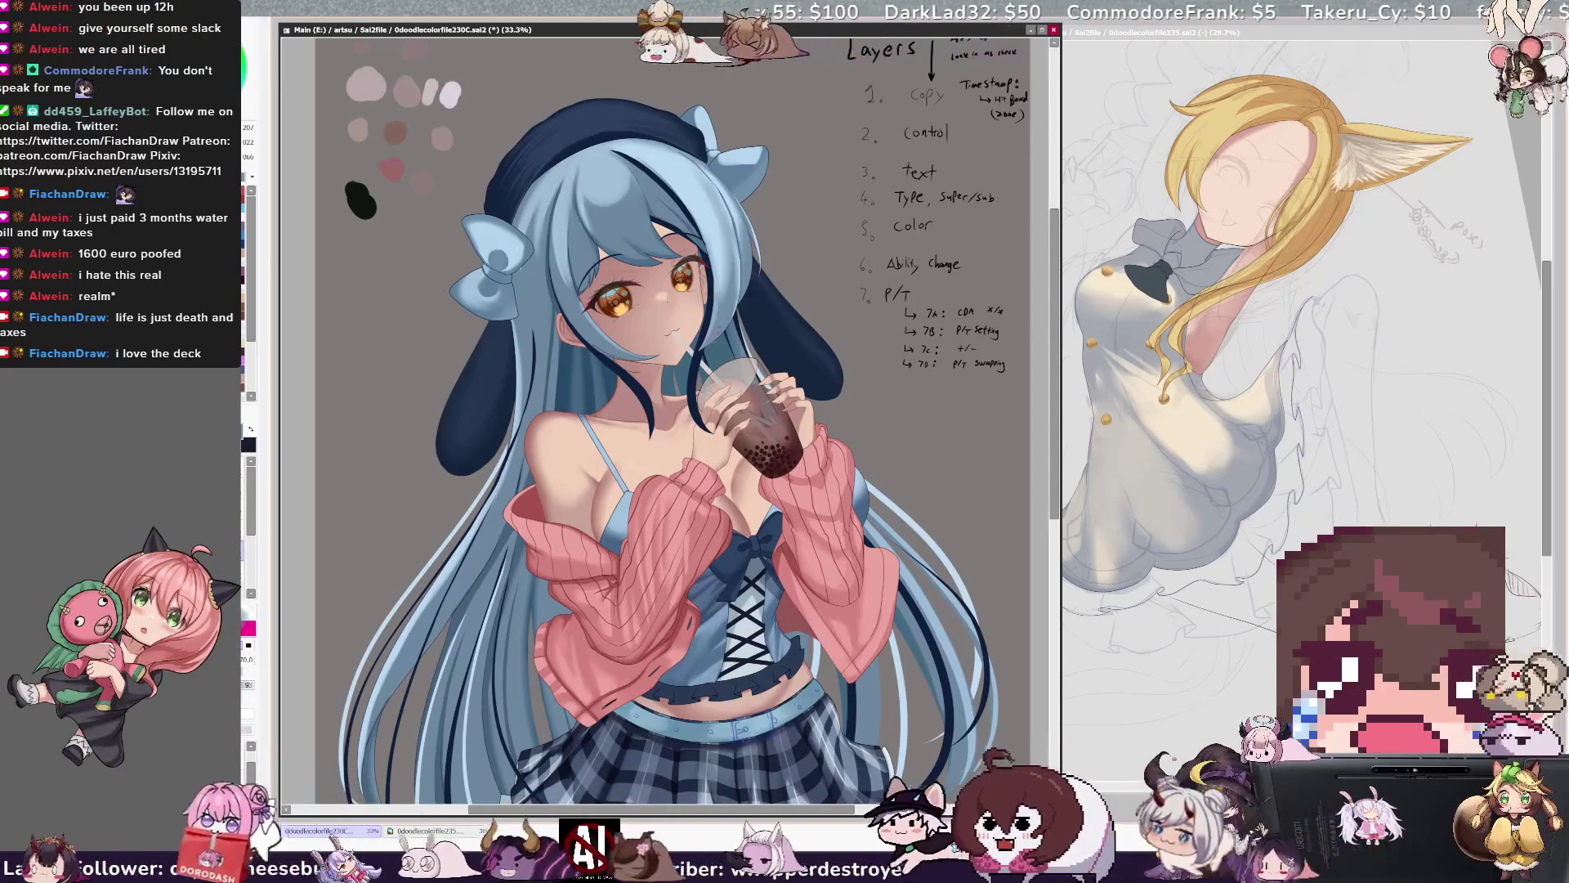
key(ctrl+alt)
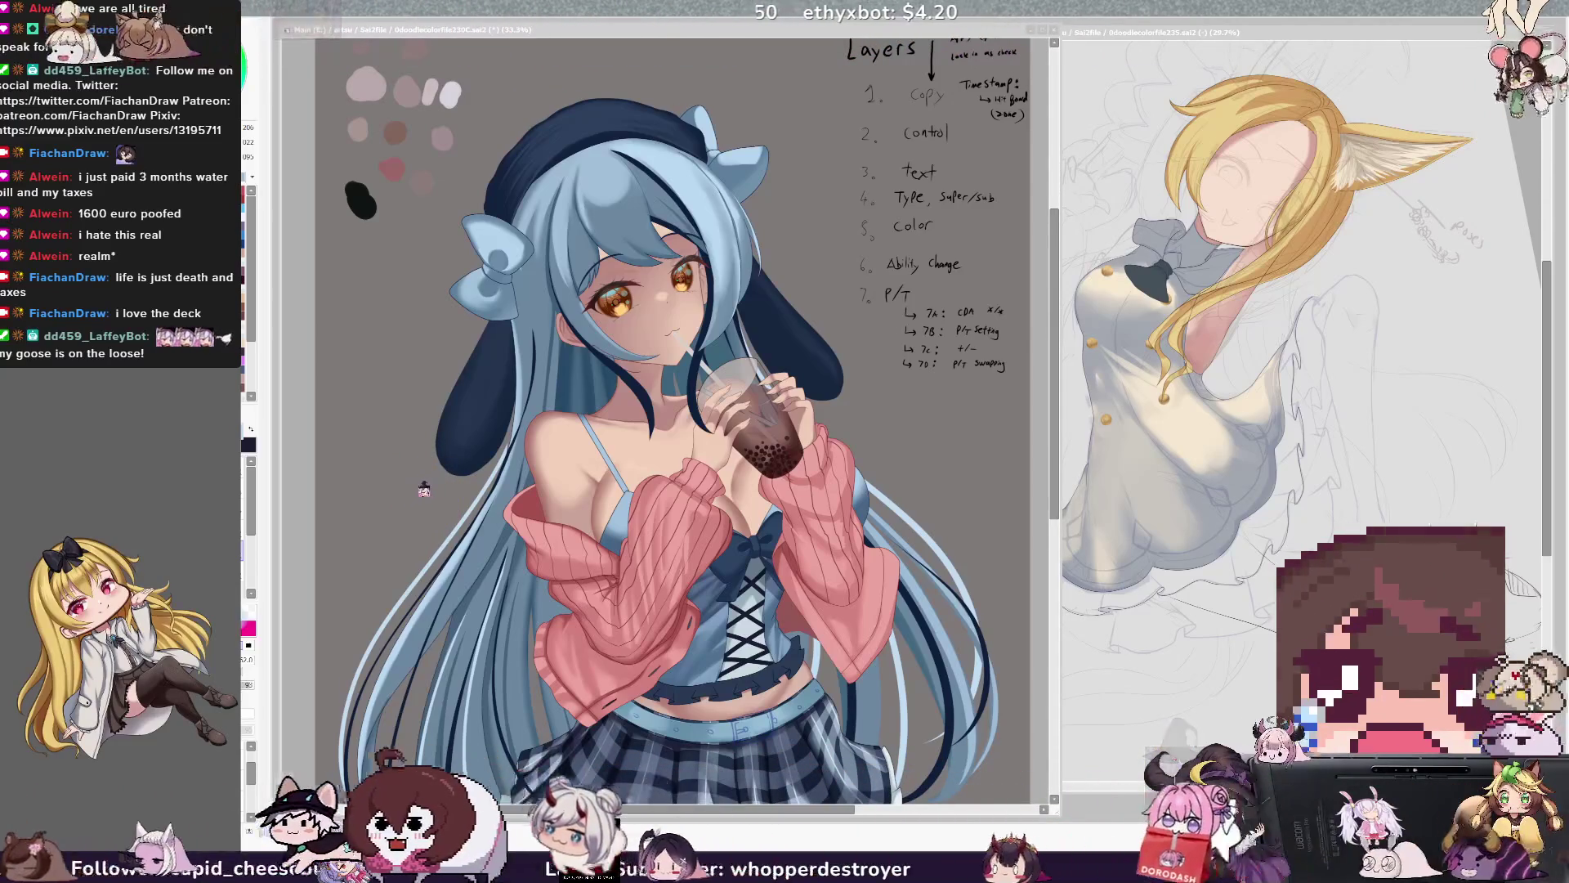
click(605, 214)
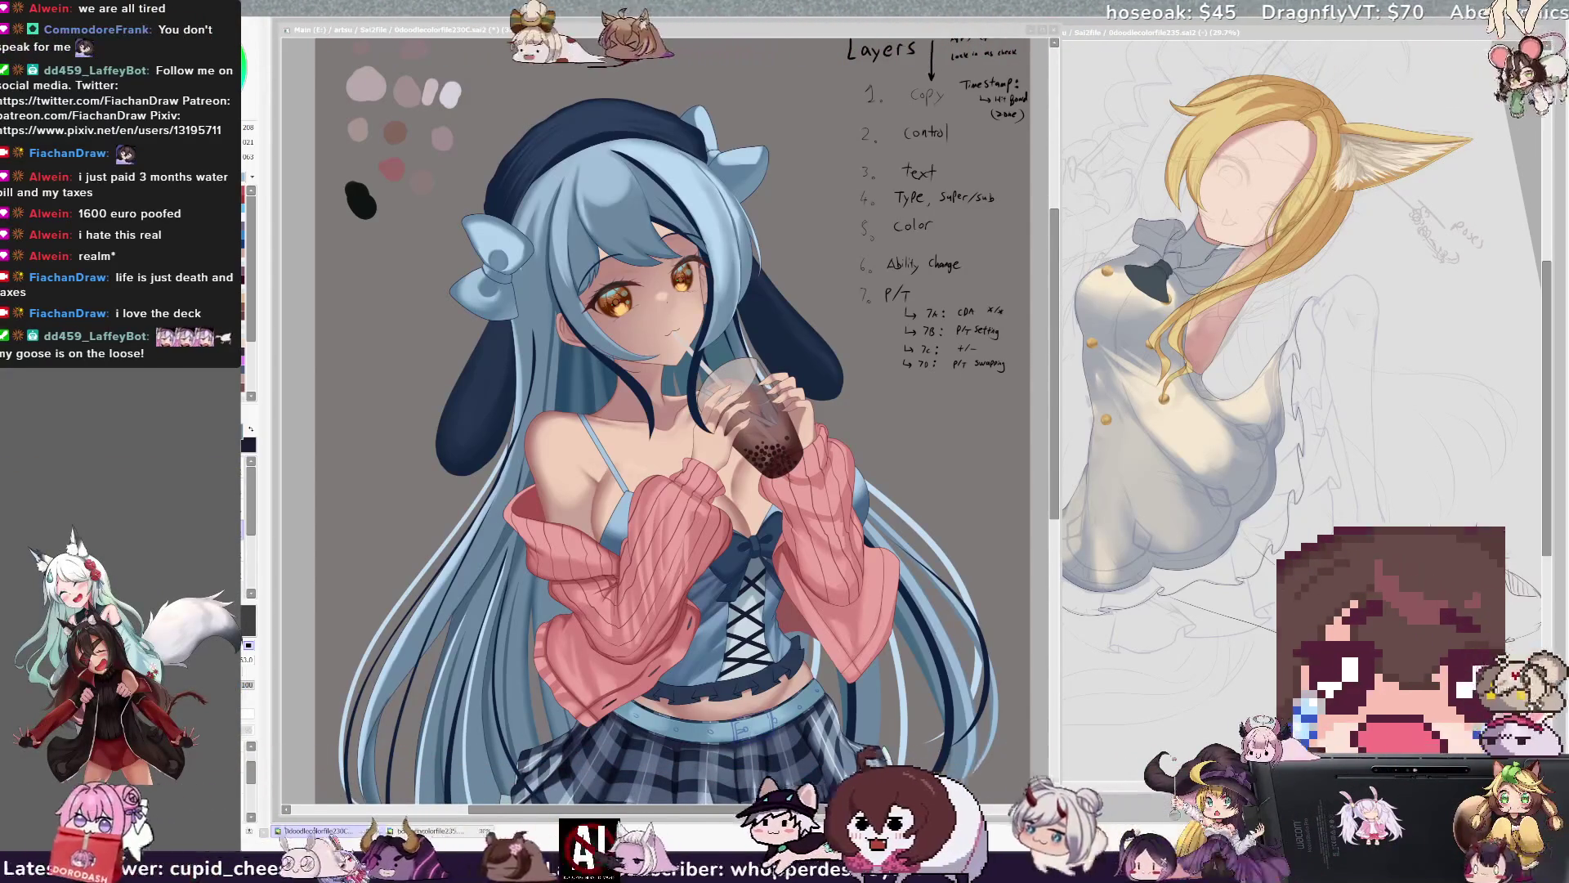
key(alt+Tab)
Switch to a smaller, lower-density brush preset and shrink it to about size 10.
alt+click(596, 157)
drag(576, 173, 575, 174)
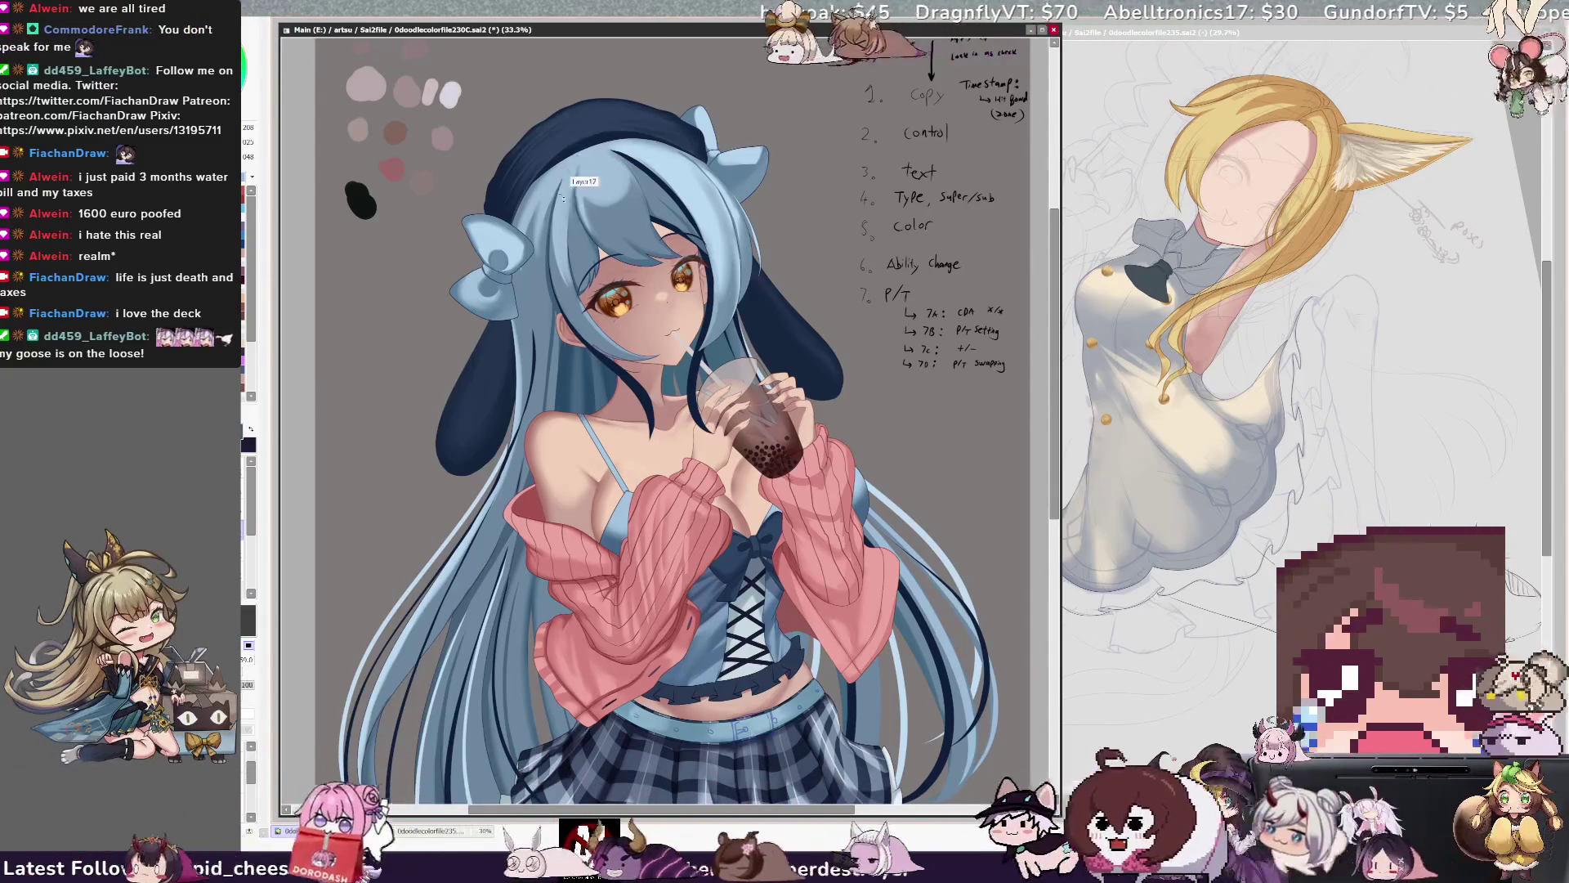
drag(576, 170, 581, 169)
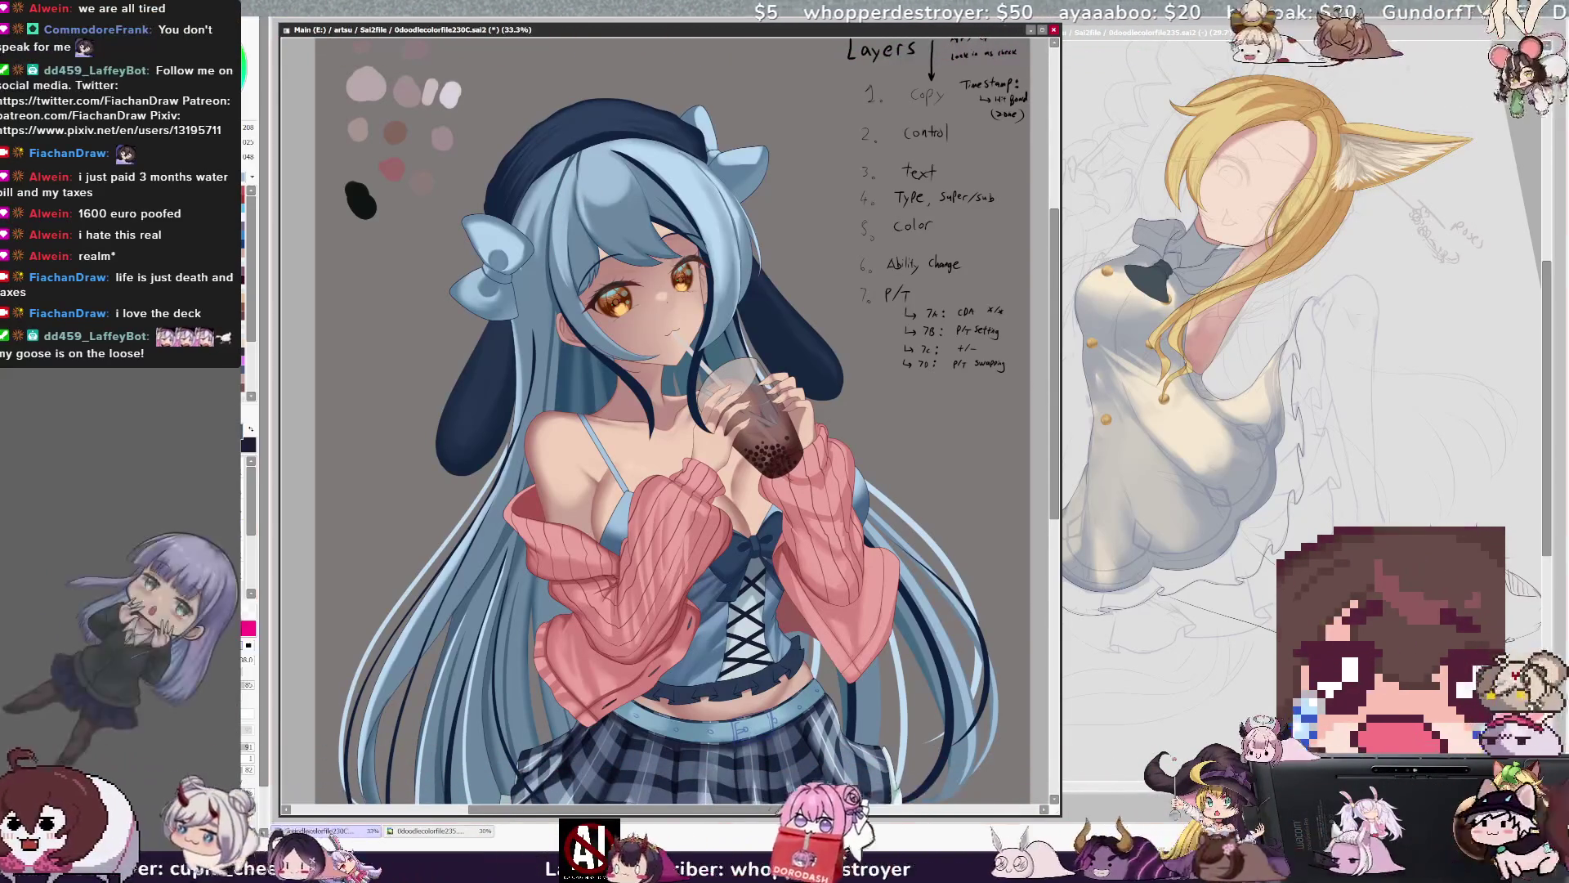
key(b)
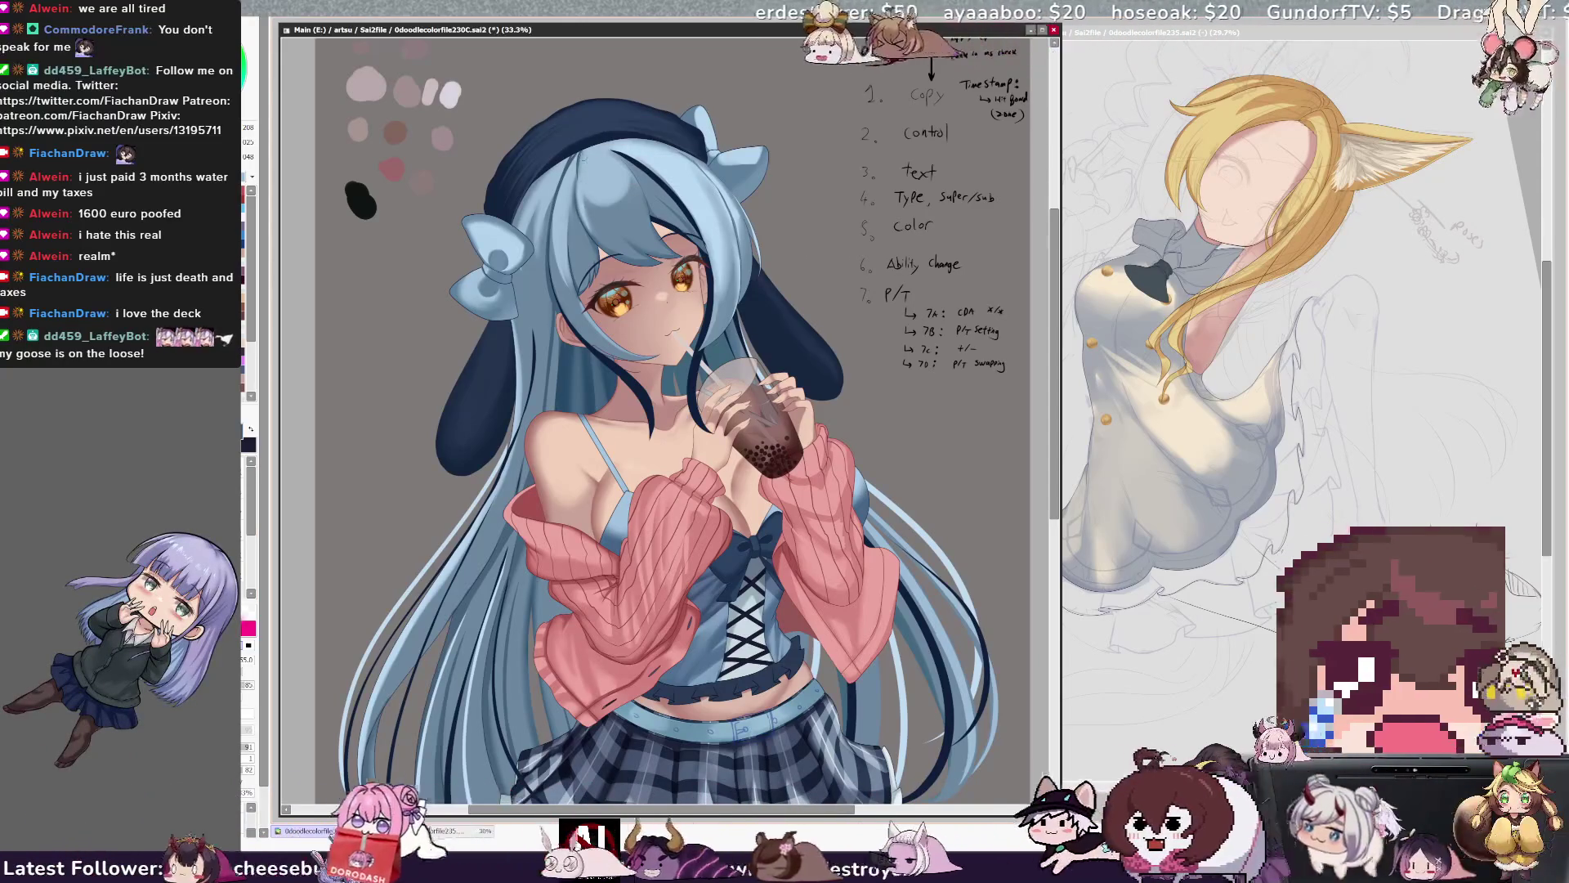
key(bracketleft)
key(bracketleft)
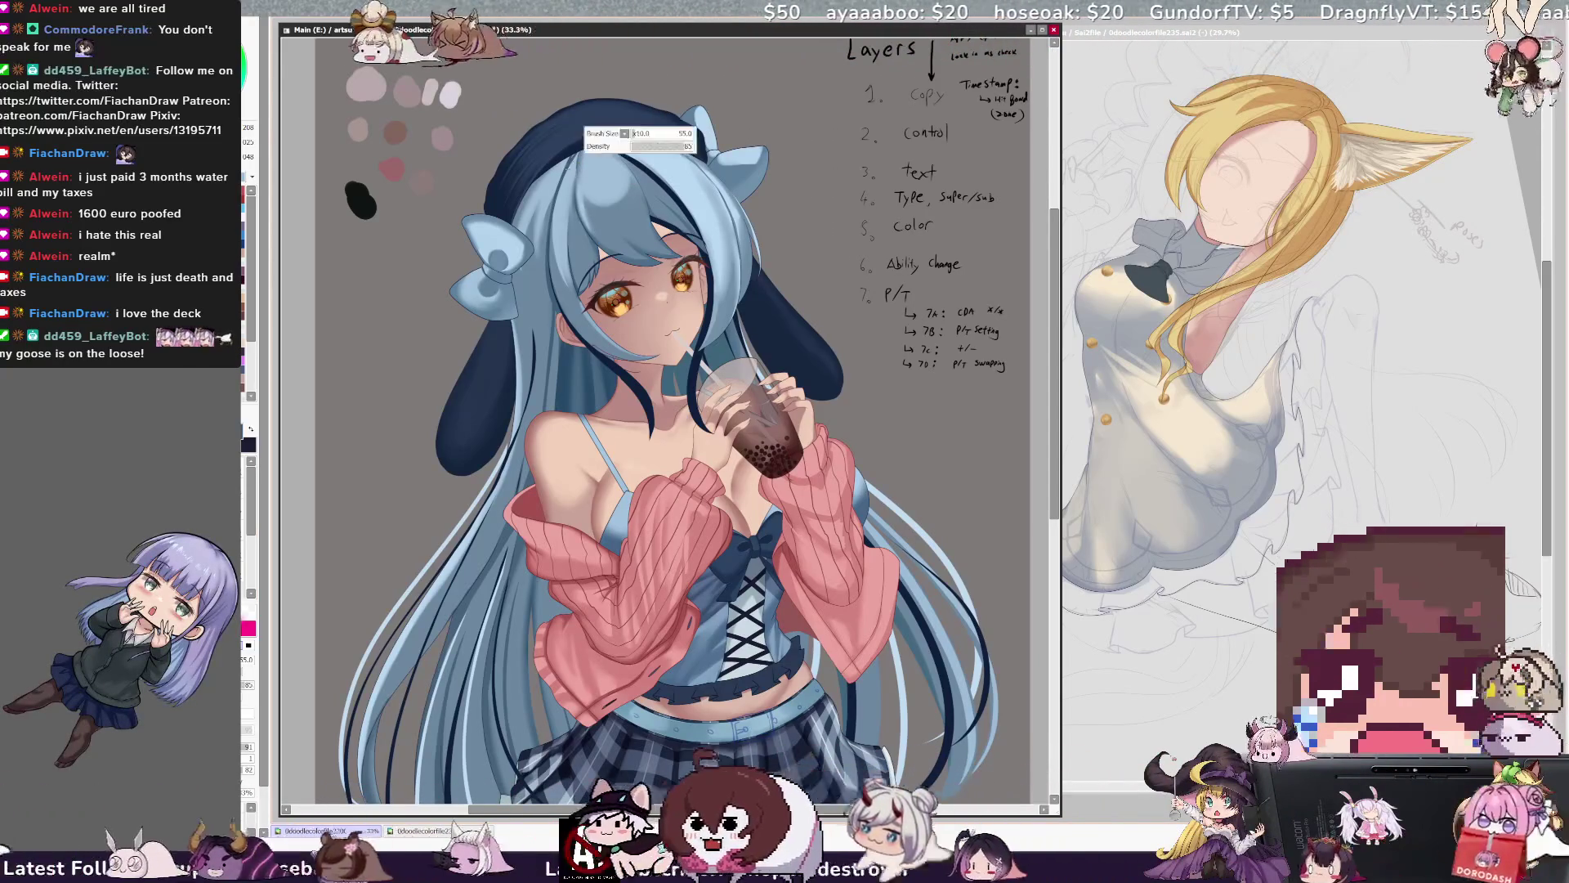
key(bracketleft)
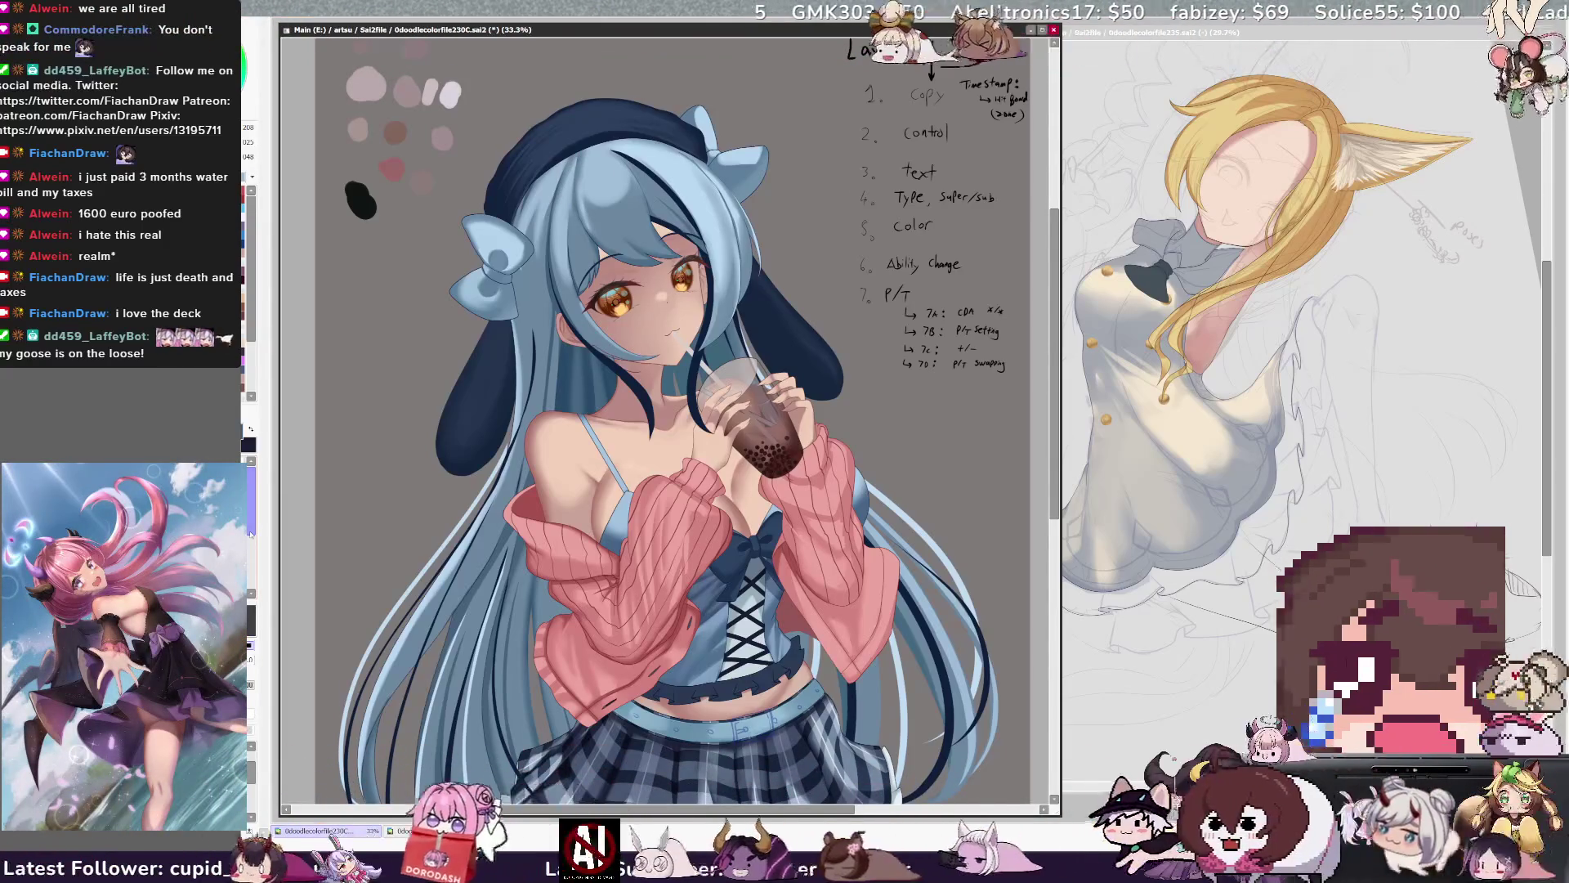
Mirror the canvas view horizontally and step the brush size up.
key(h)
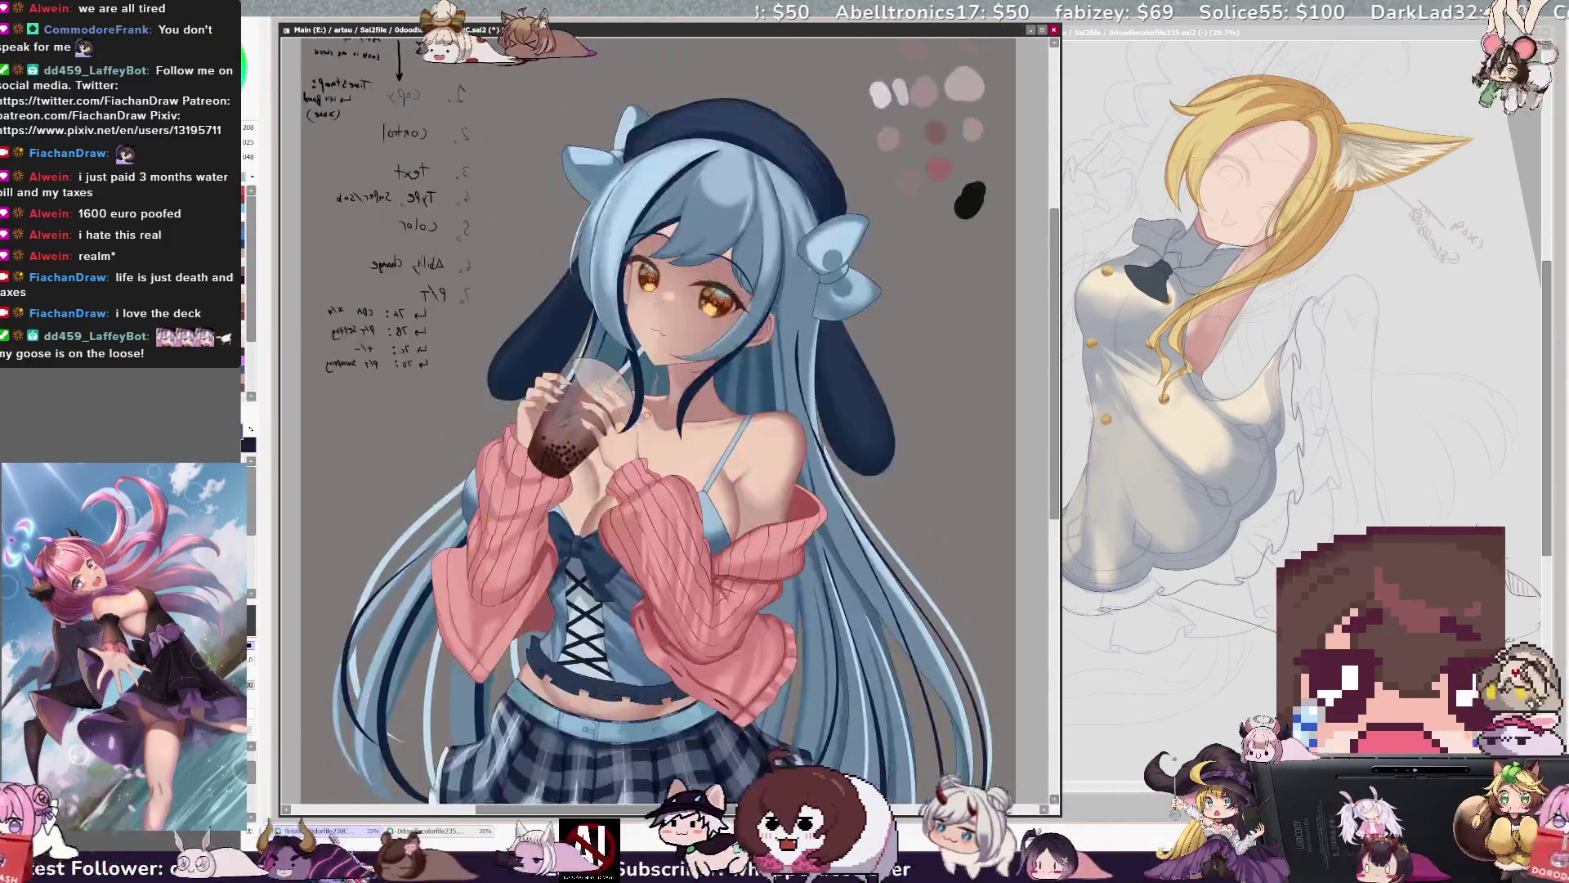
scroll(650, 421, up, 1)
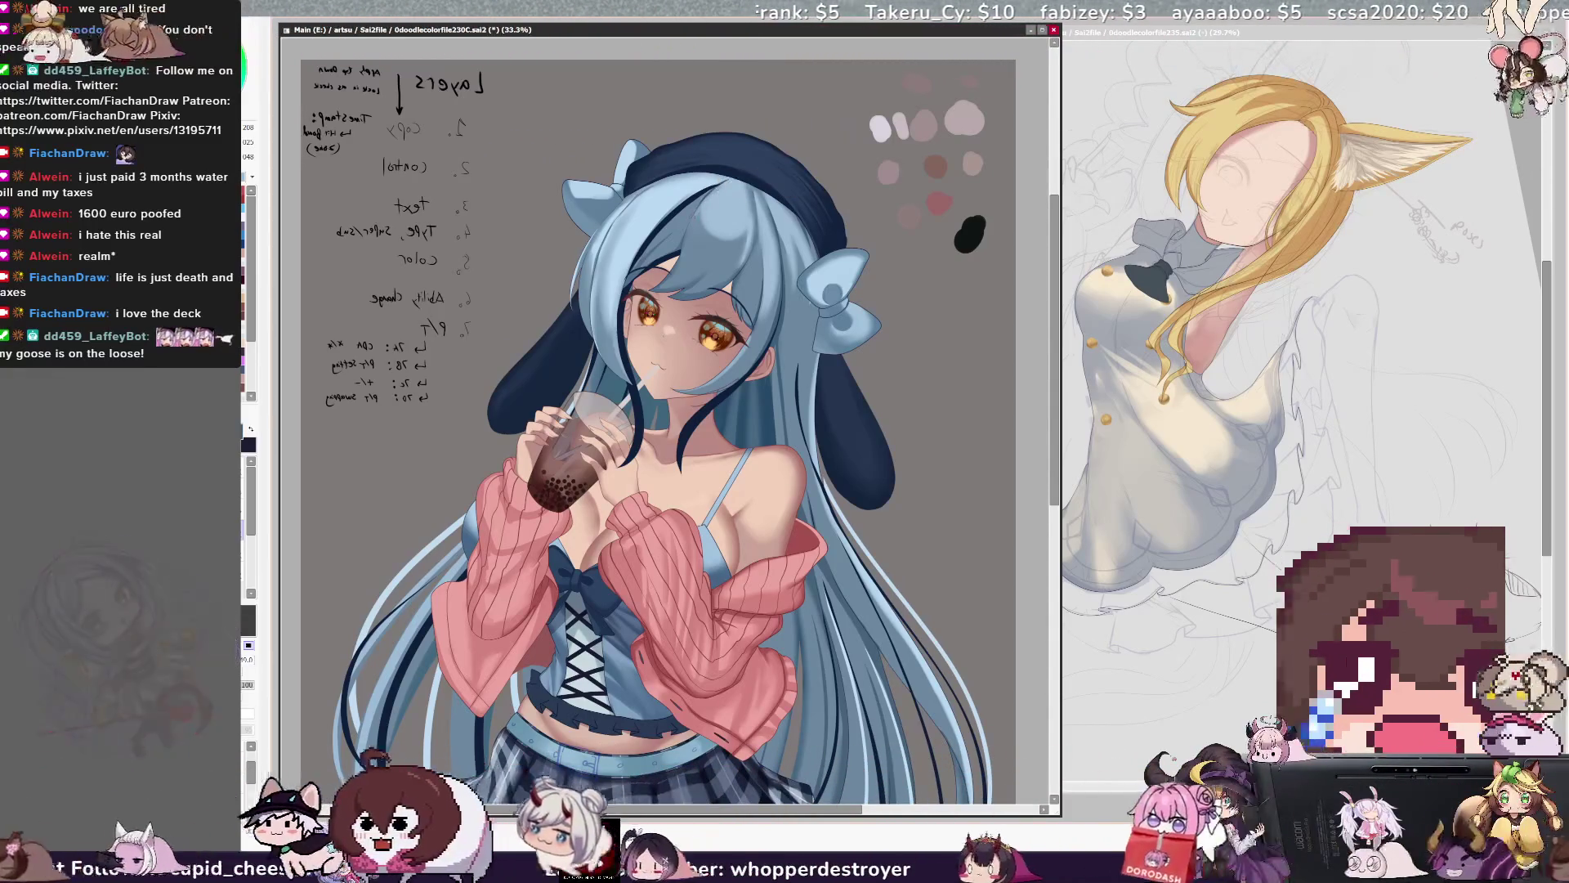
key(bracketright)
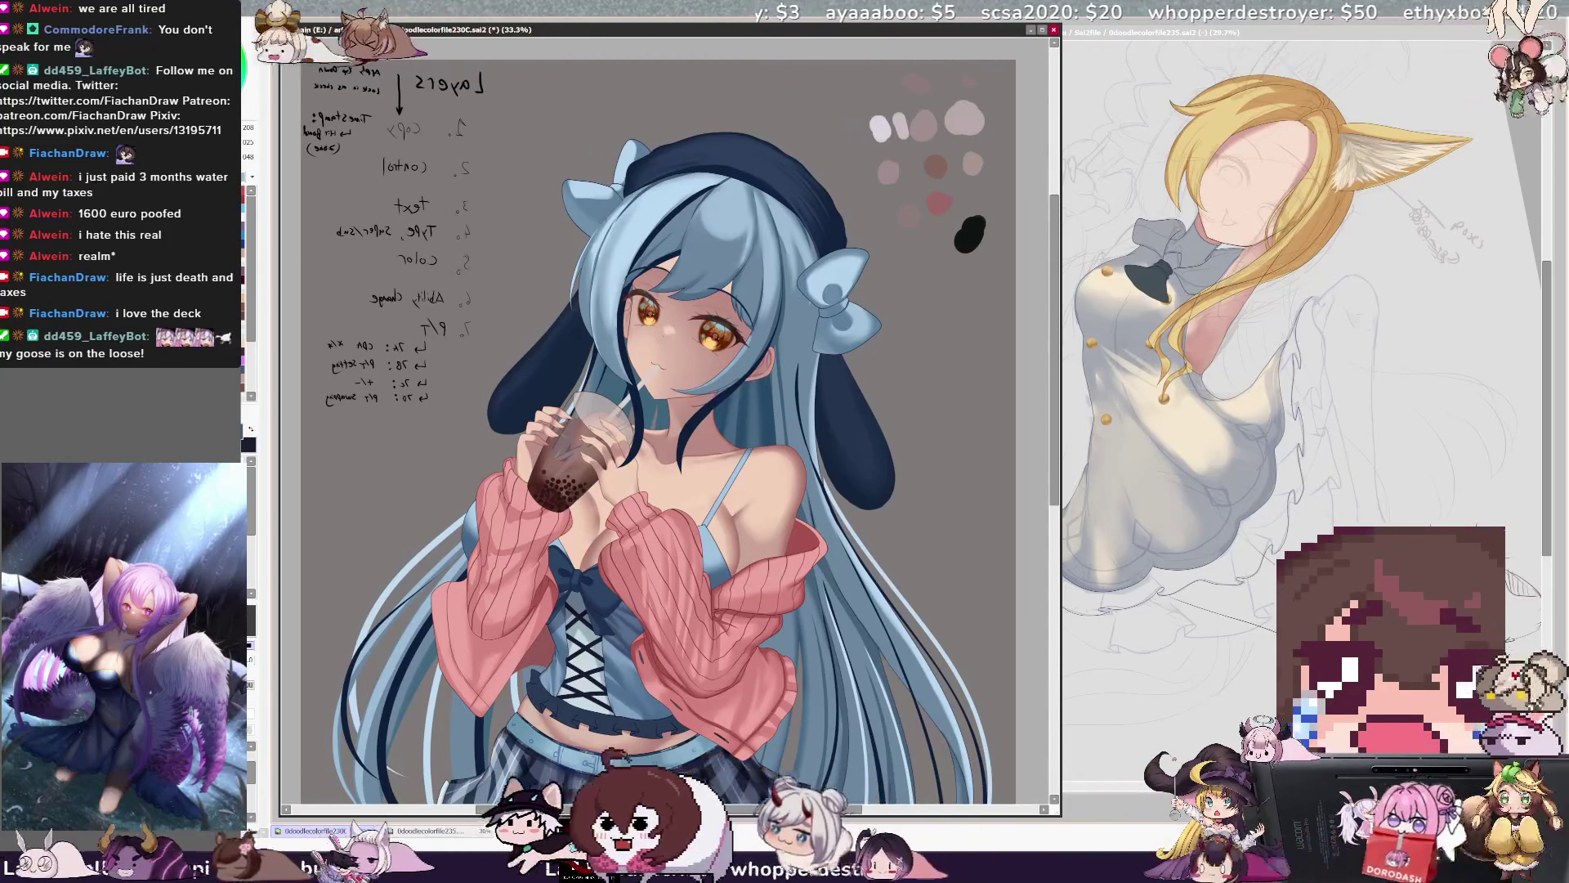
key(bracketright)
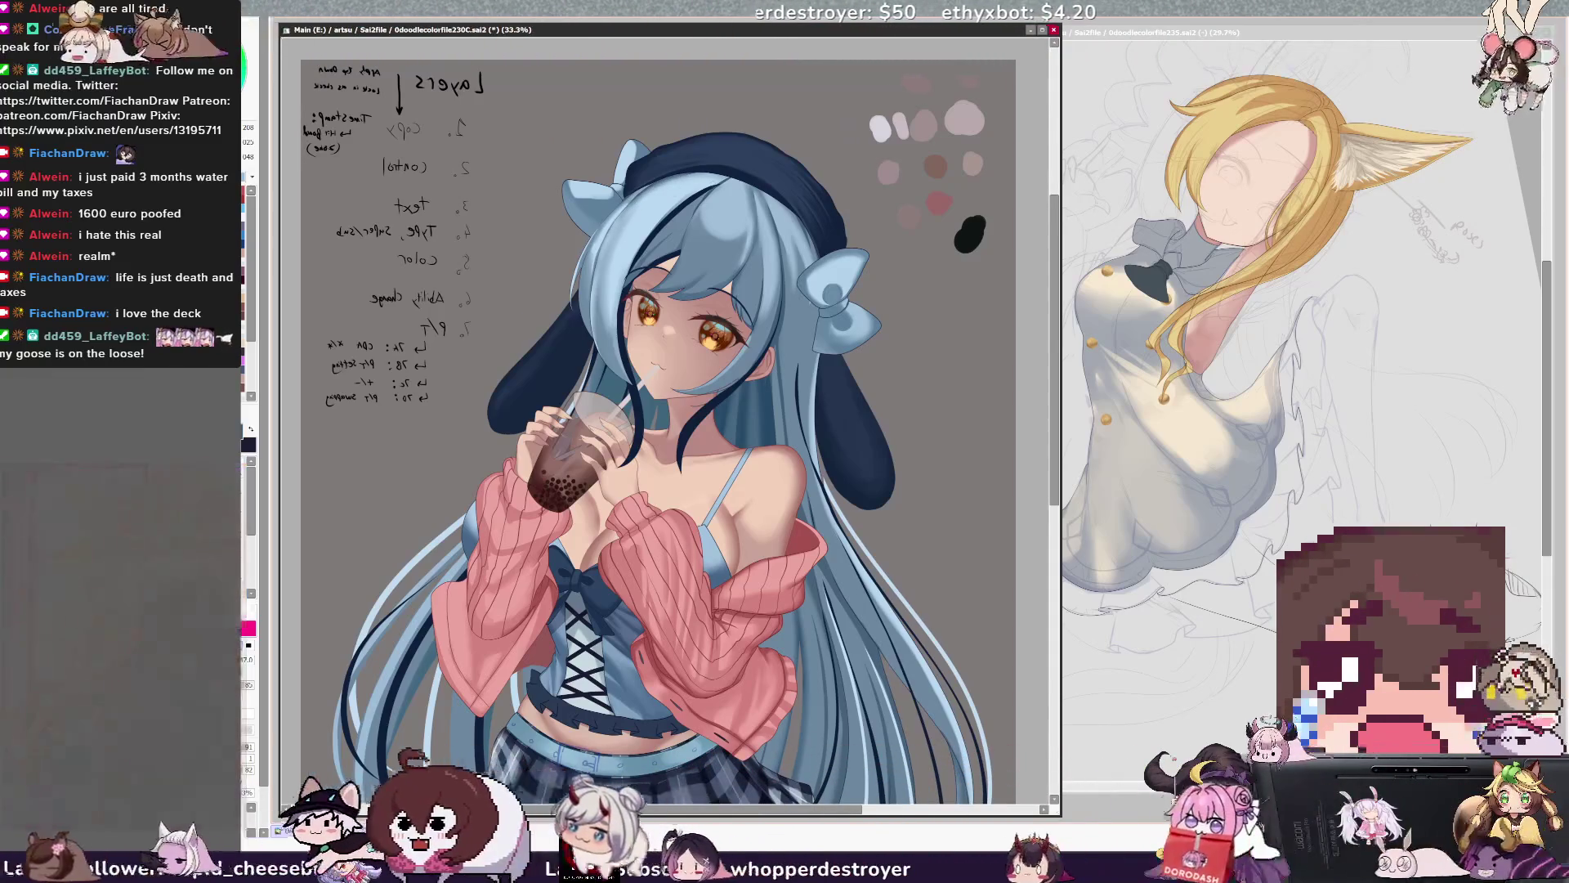
Pick the underlying layer, switch to black at size 81, and restore normal view orientation.
ctrl+shift+click(708, 206)
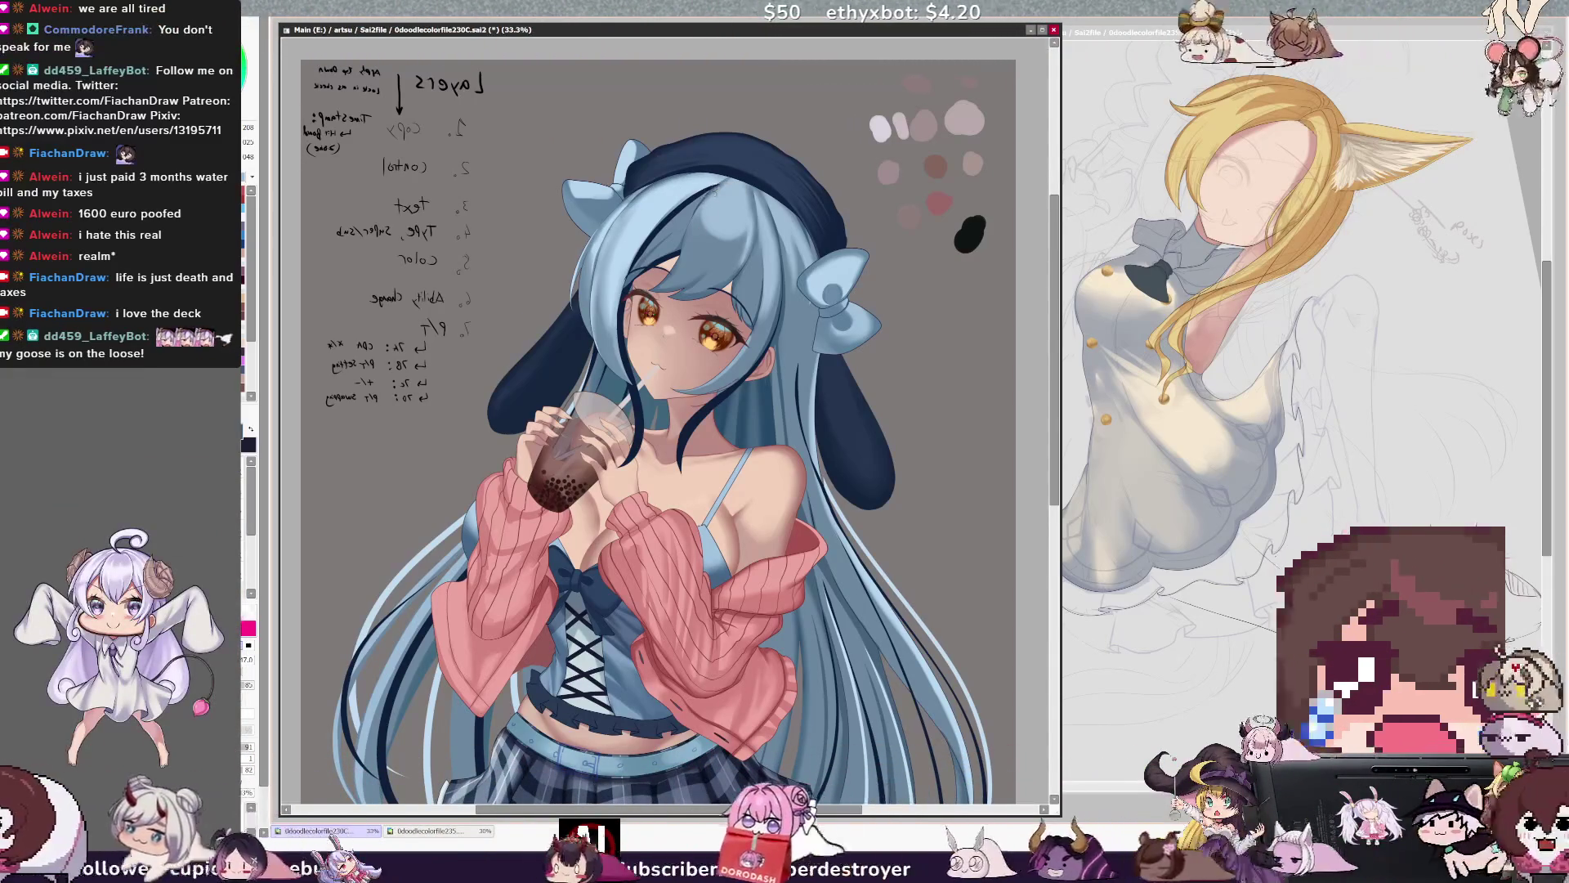
key(e)
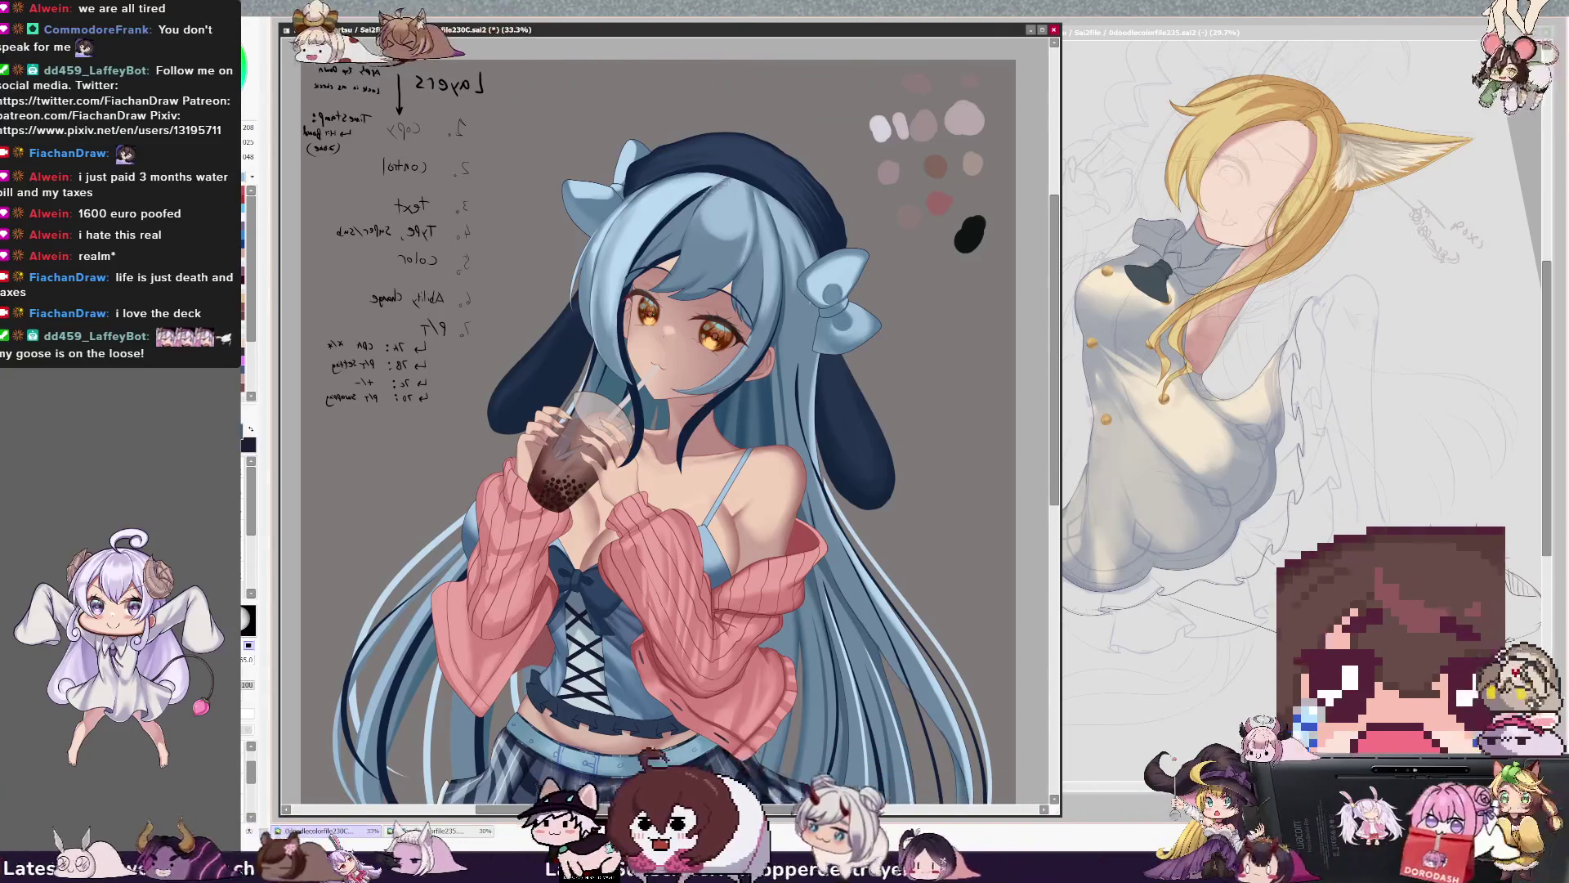
drag(707, 196, 673, 237)
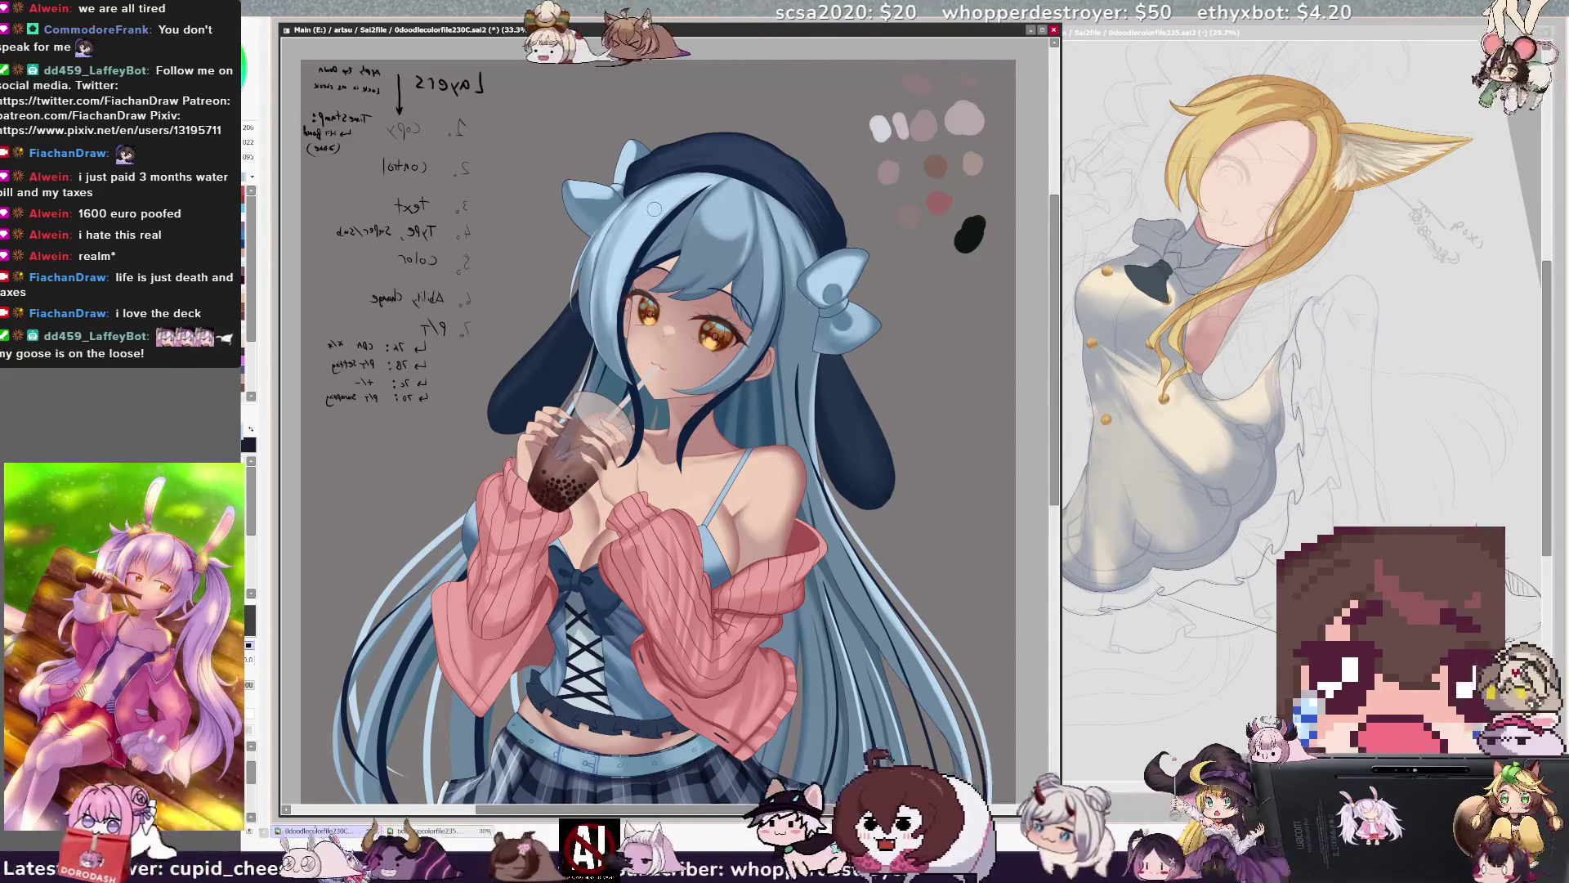
key(h)
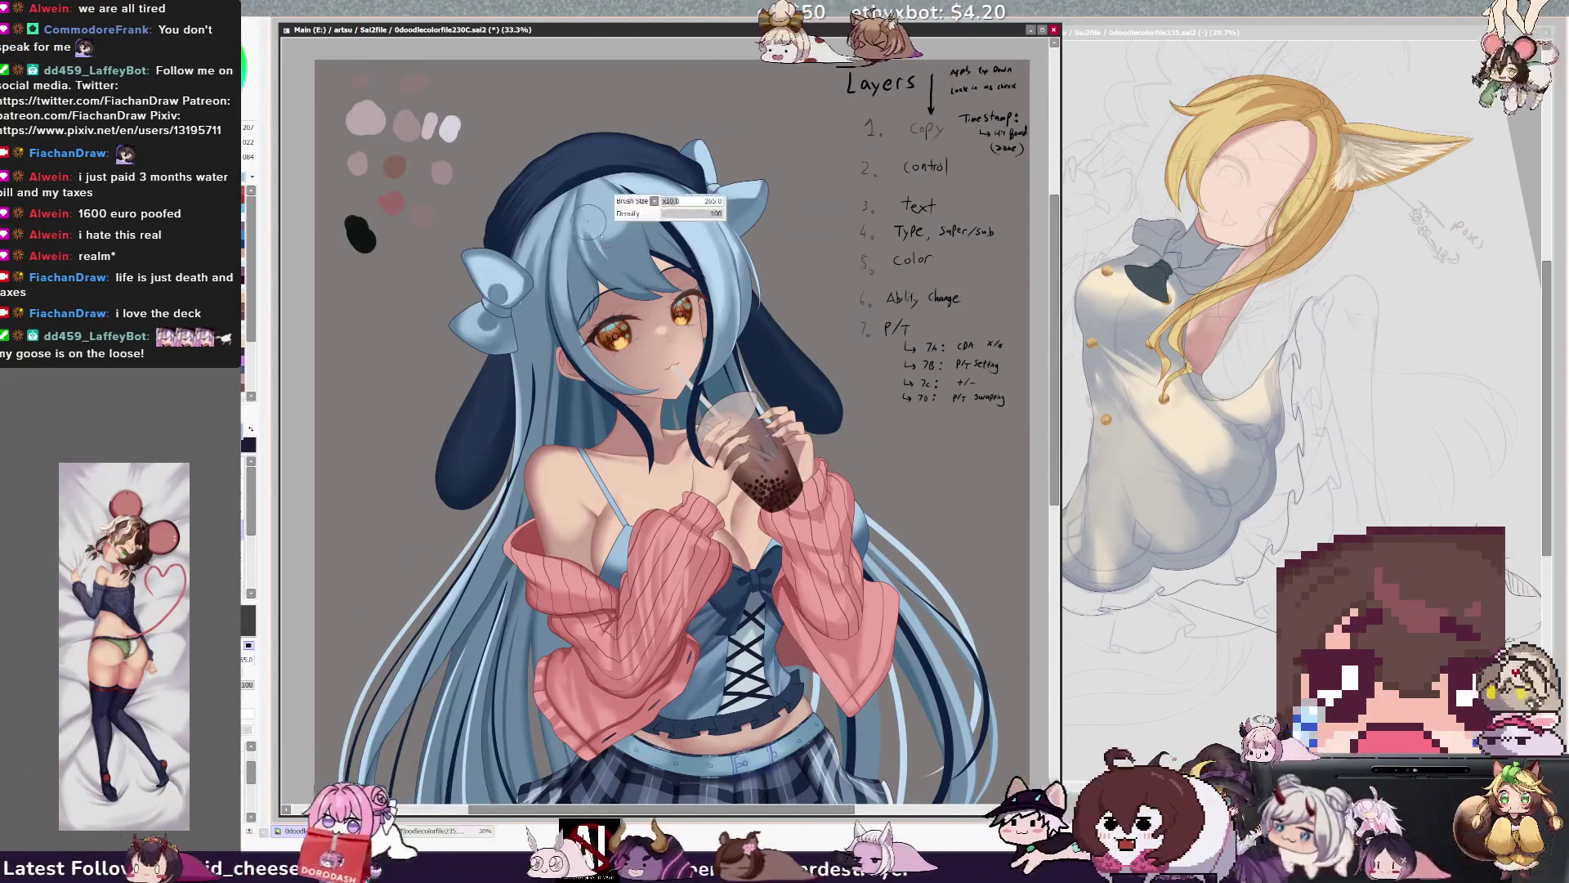
Swap the brush back to pink and scroll down to the plaid skirt.
key(b)
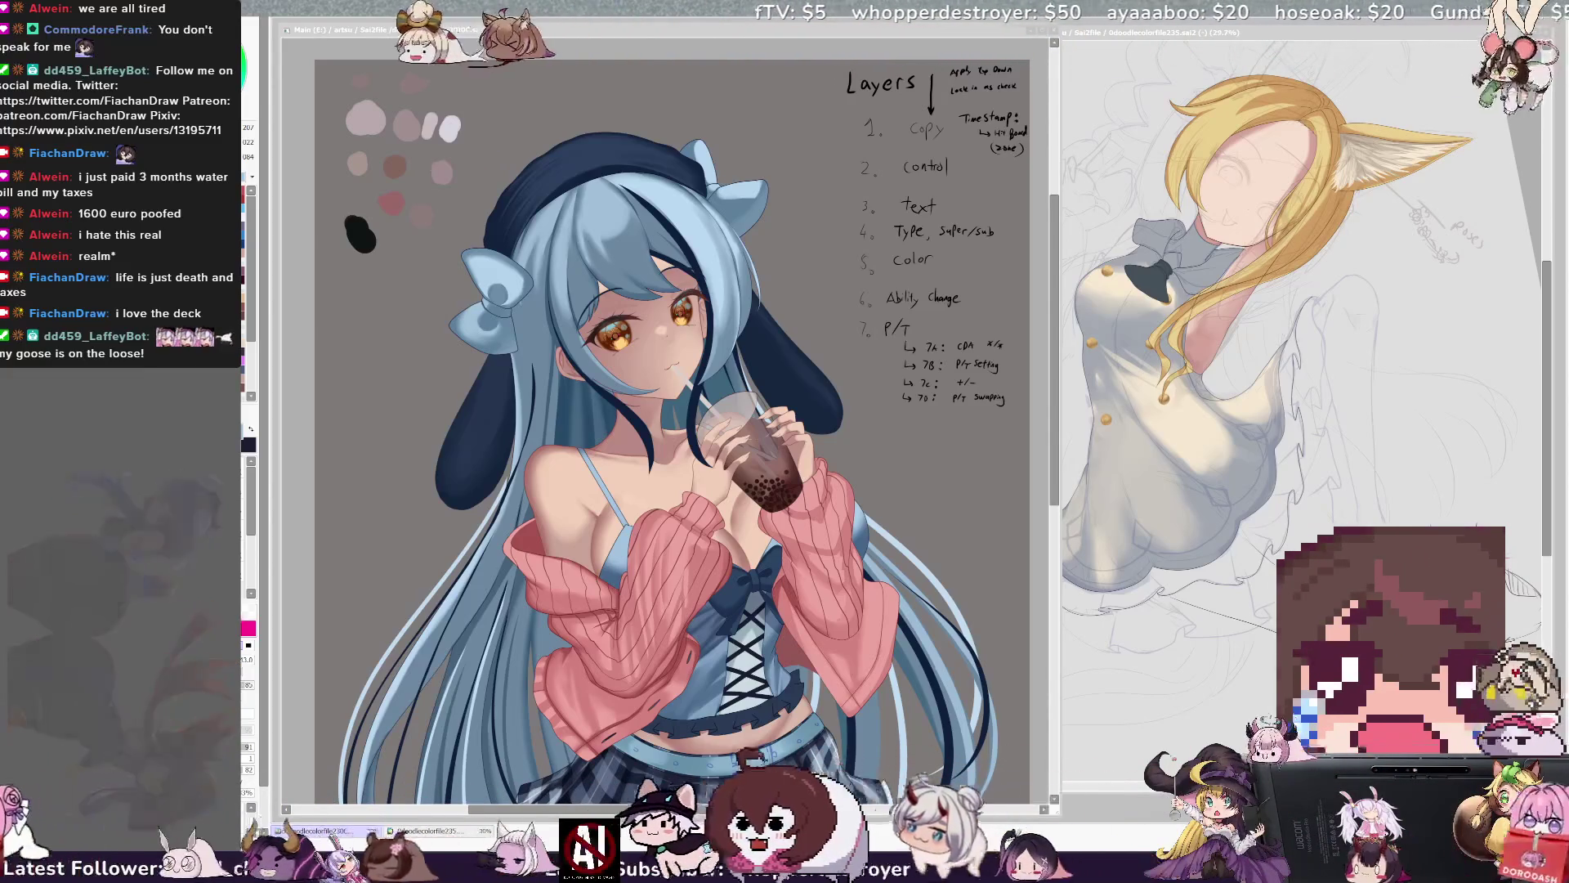
scroll(1054, 488, down, 2)
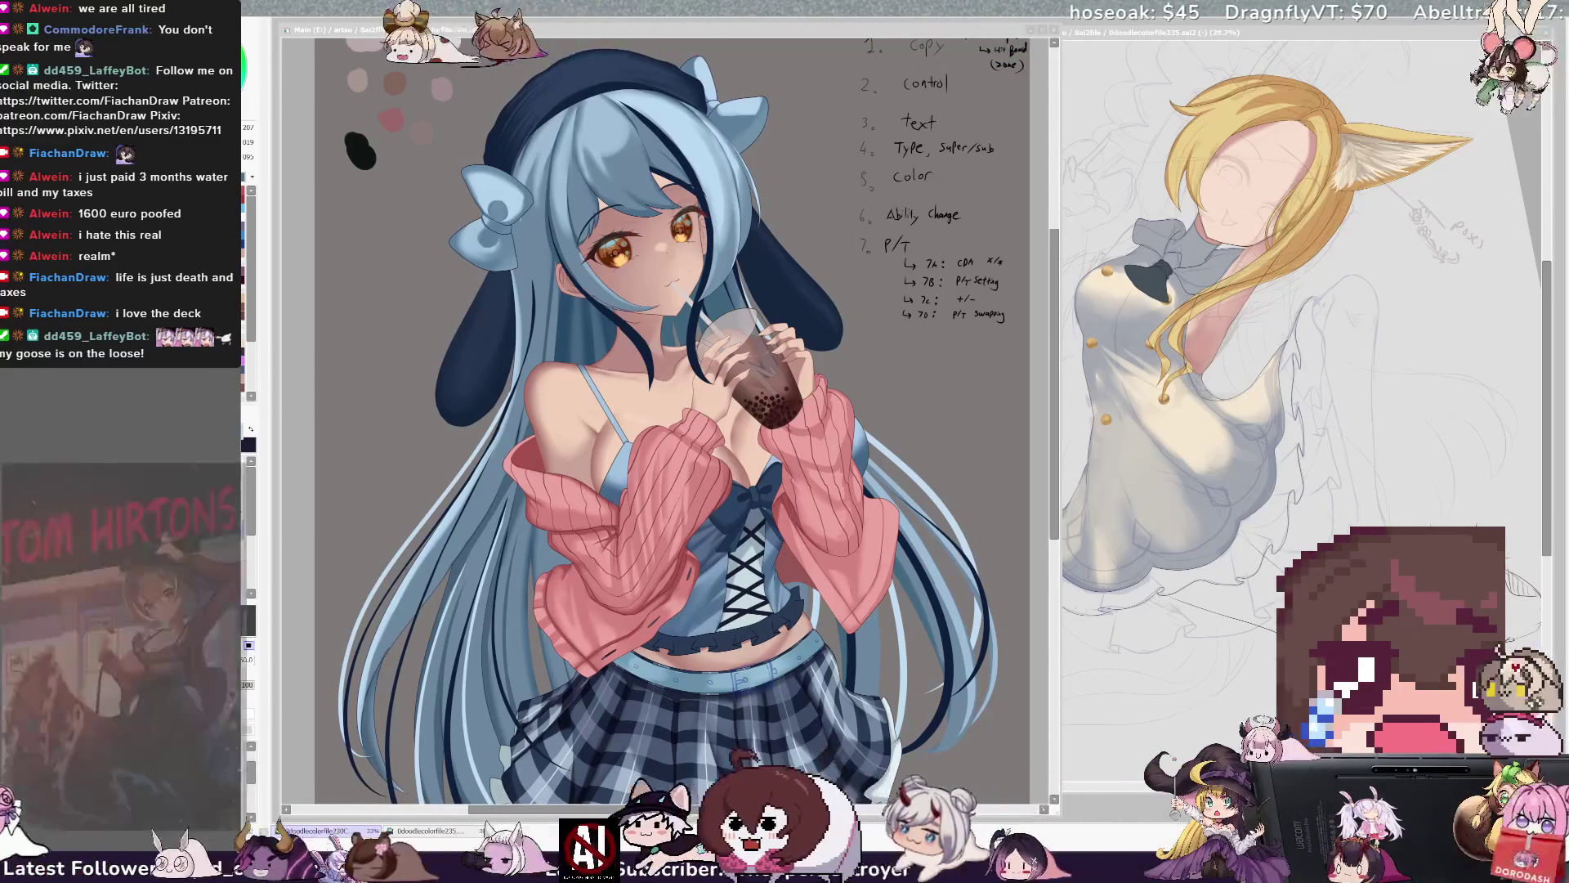
Leave the fox-eared sketch and make the boba girl file the active canvas.
click(926, 406)
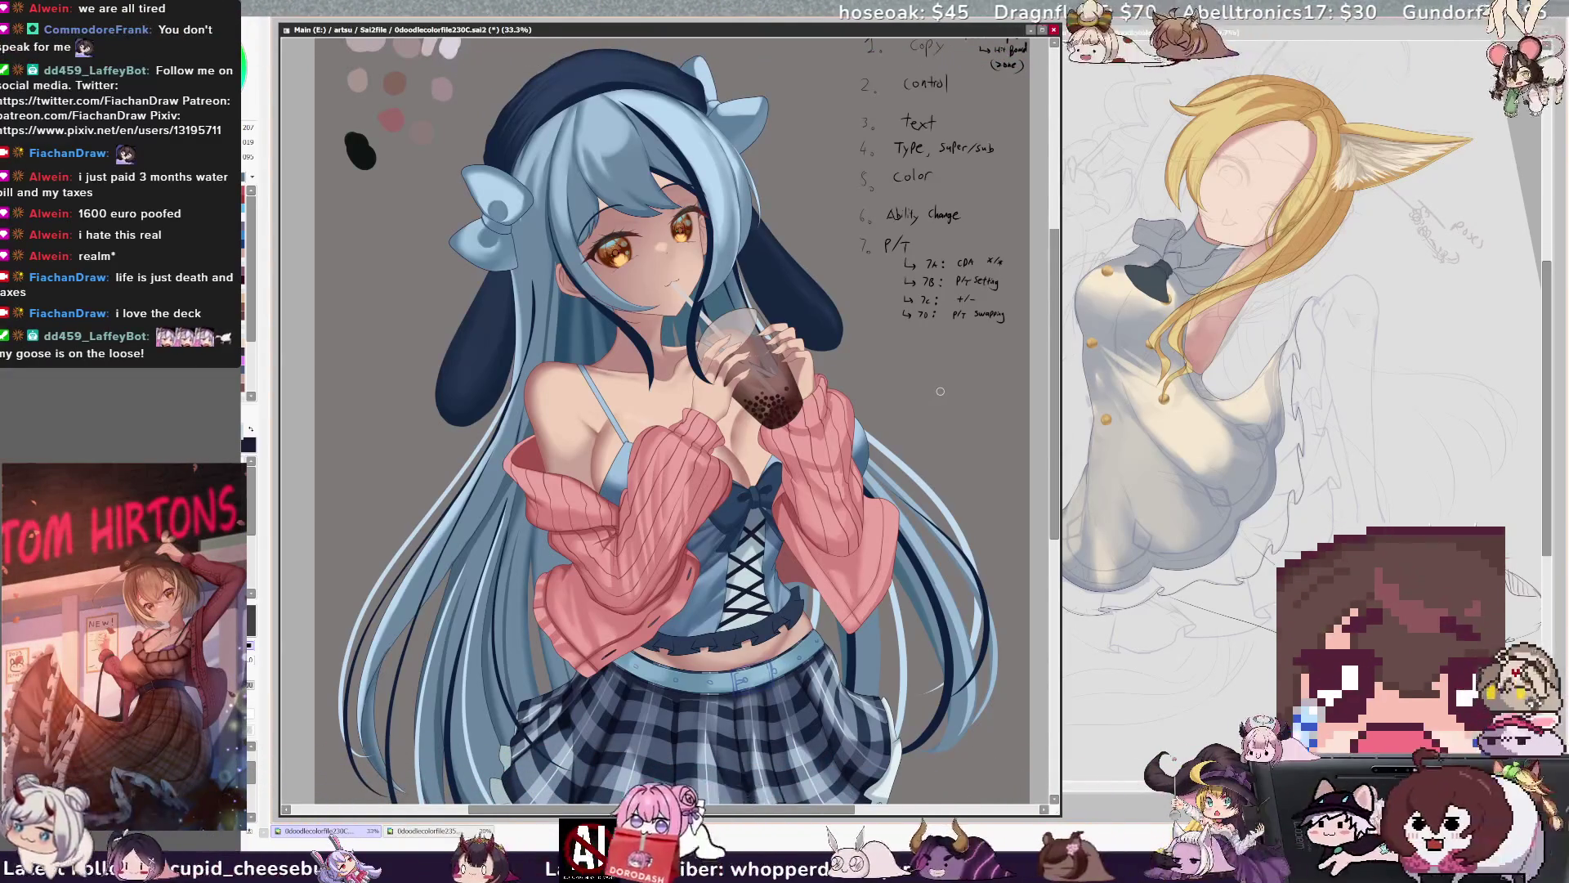
scroll(940, 391, down, 5)
scroll(966, 389, up, 3)
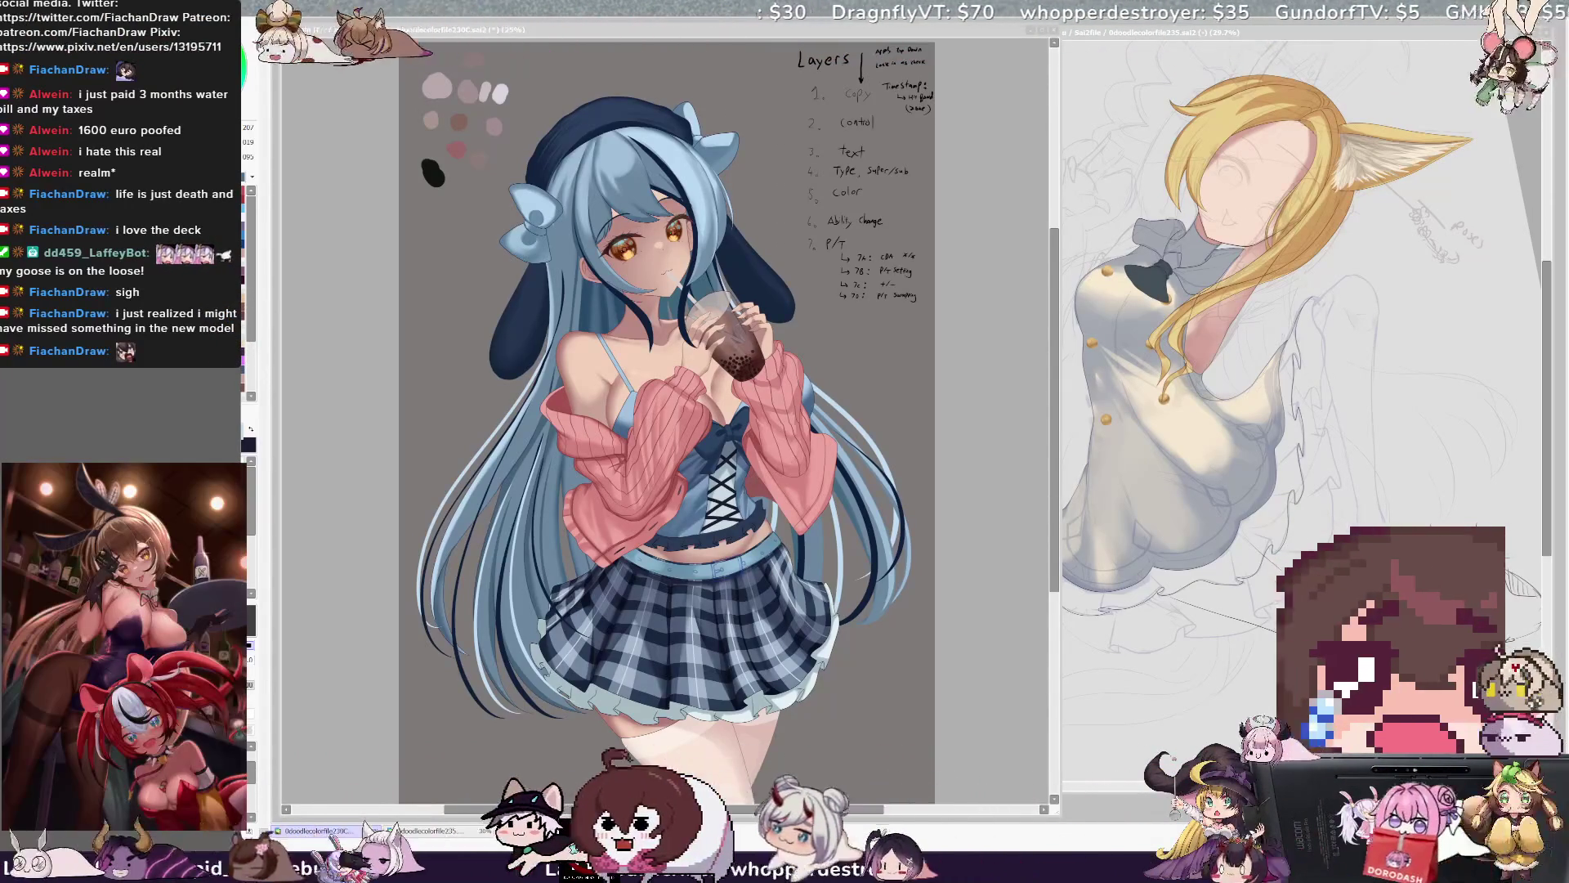
key(alt+Tab)
key(alt+Tab)
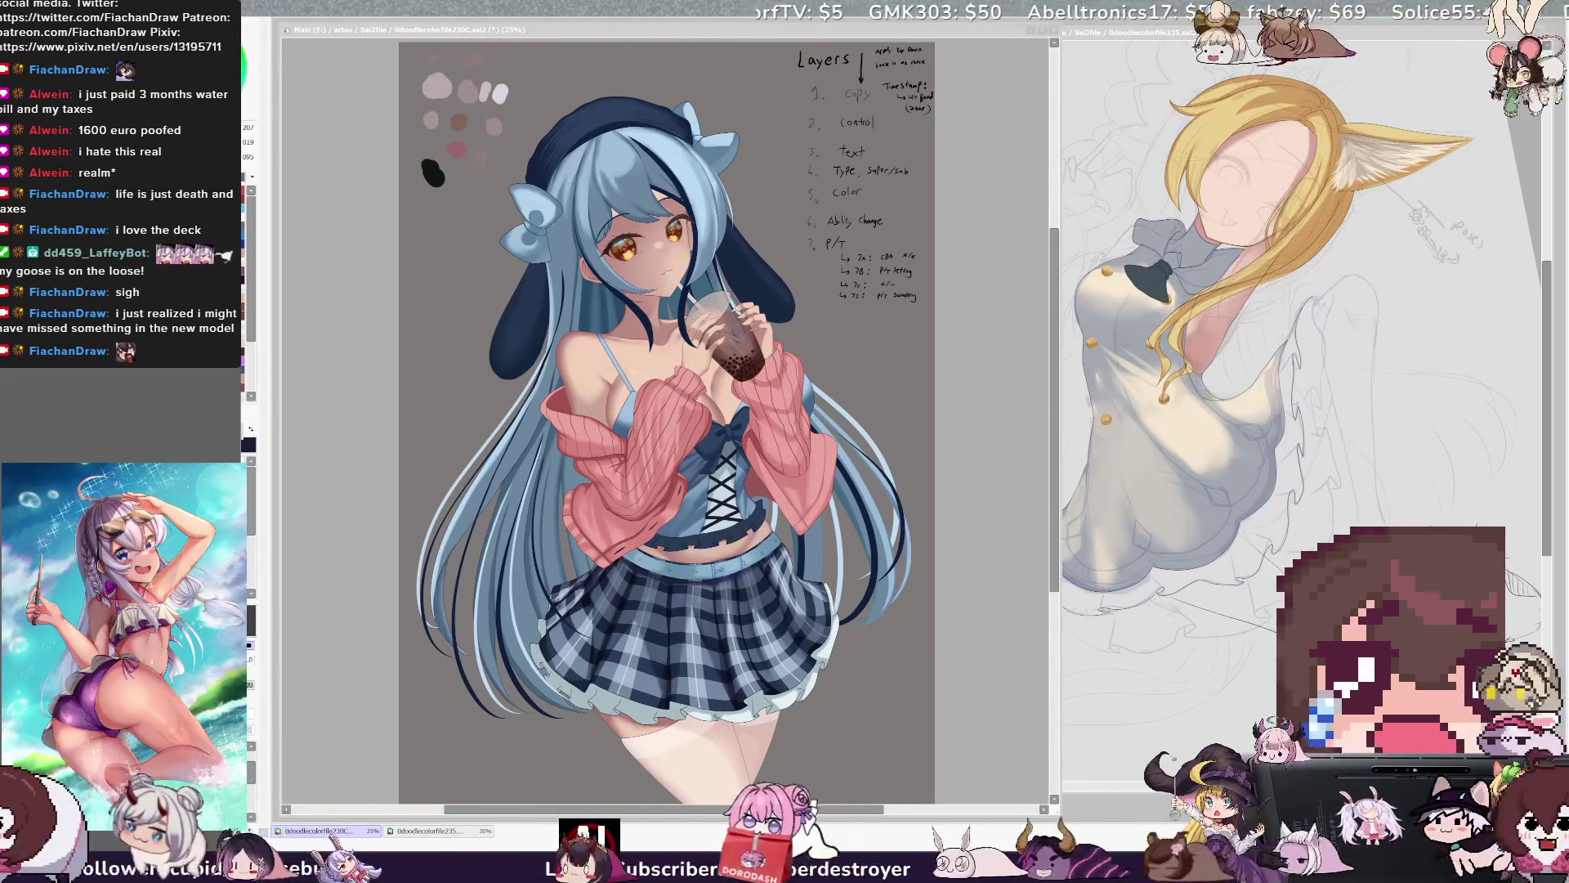
click(318, 448)
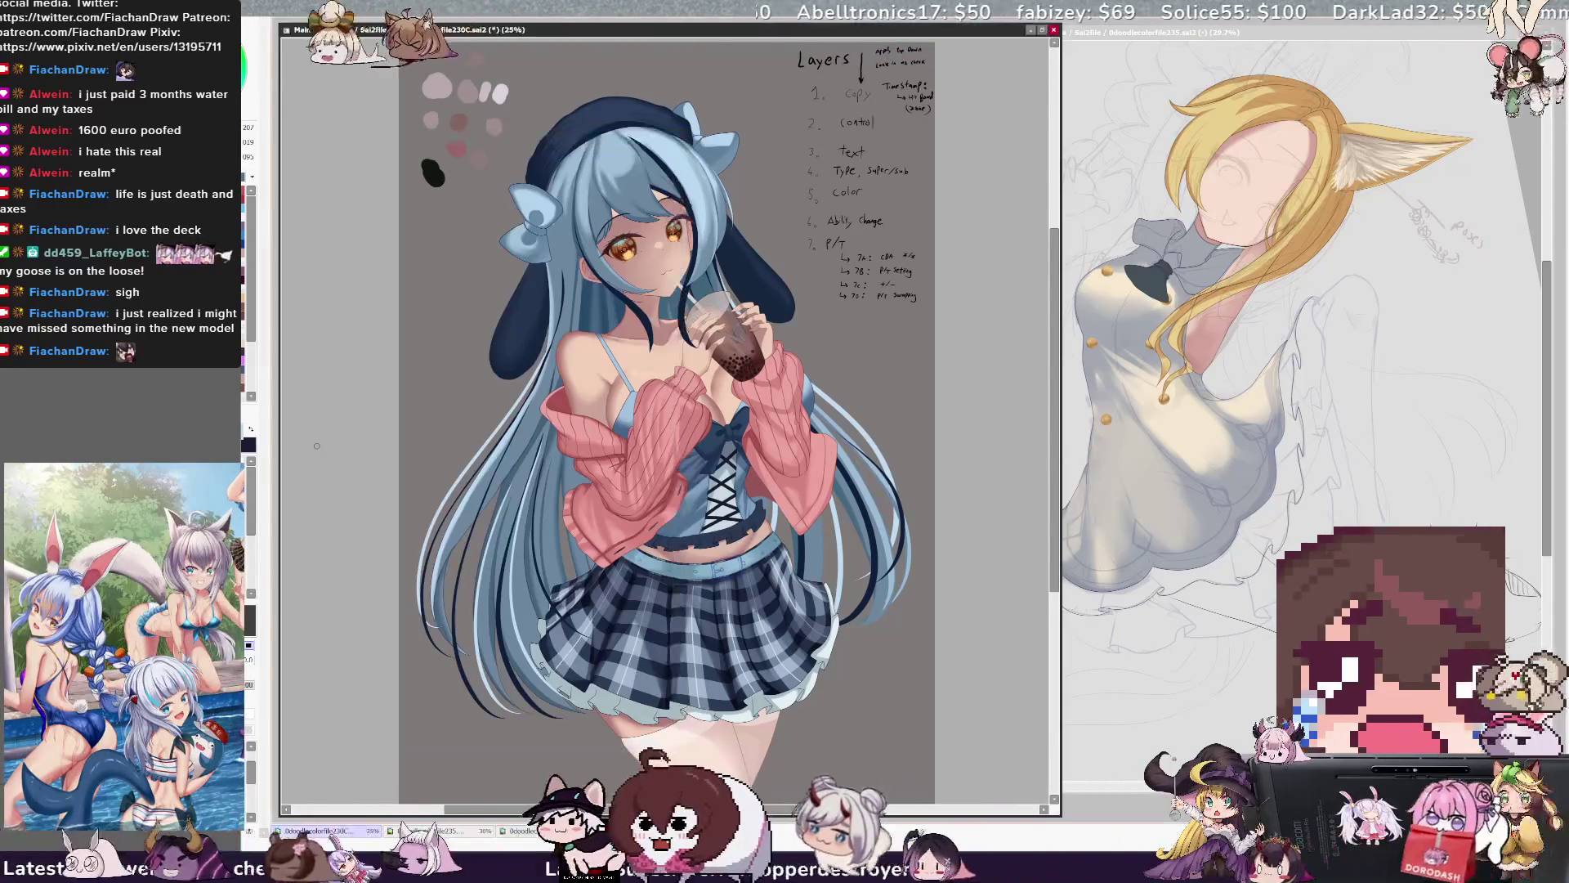
Open 0doodlecolorfile230Model-B.psd and move its window to the right of the main canvas.
key(ctrl+Tab)
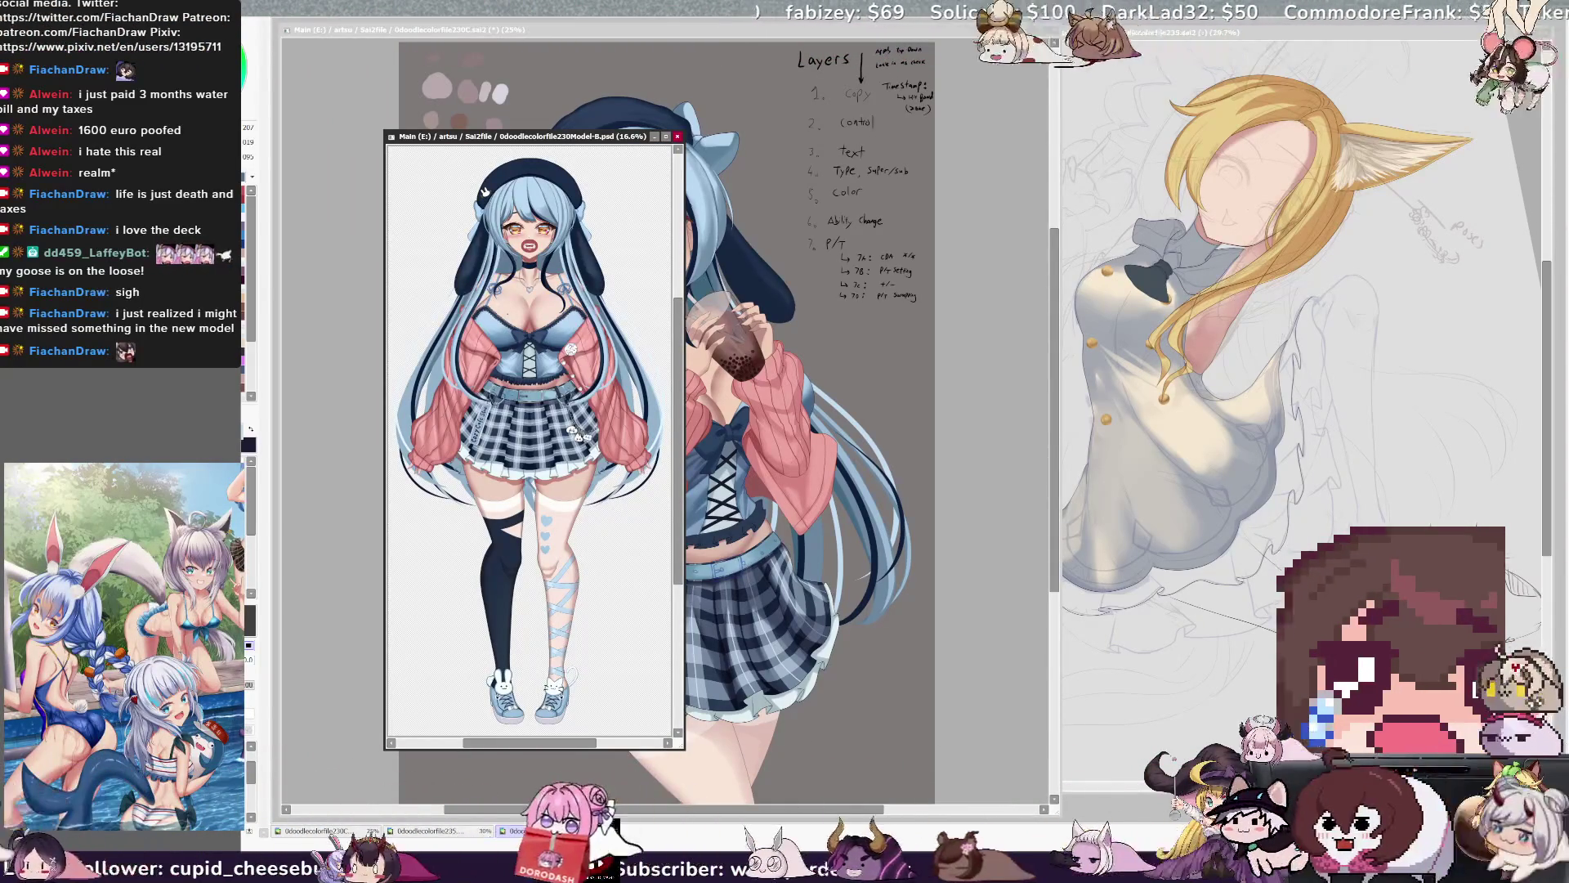
mouse_move(633, 140)
mouse_down()
mouse_move(730, 439)
mouse_move(1299, 194)
mouse_move(1309, 208)
mouse_up()
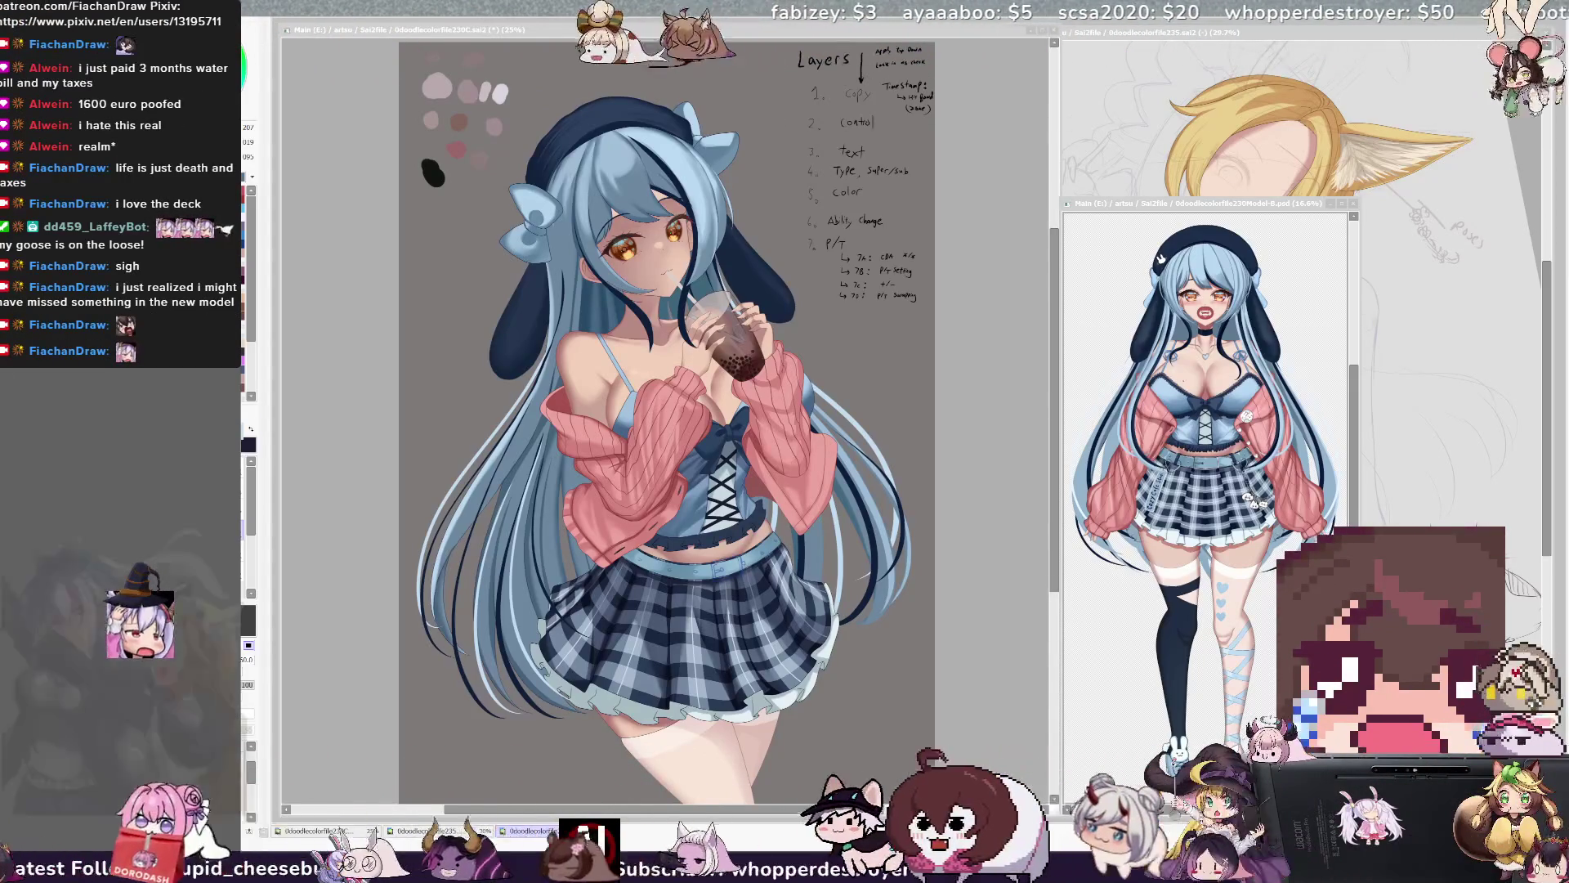
click(1160, 259)
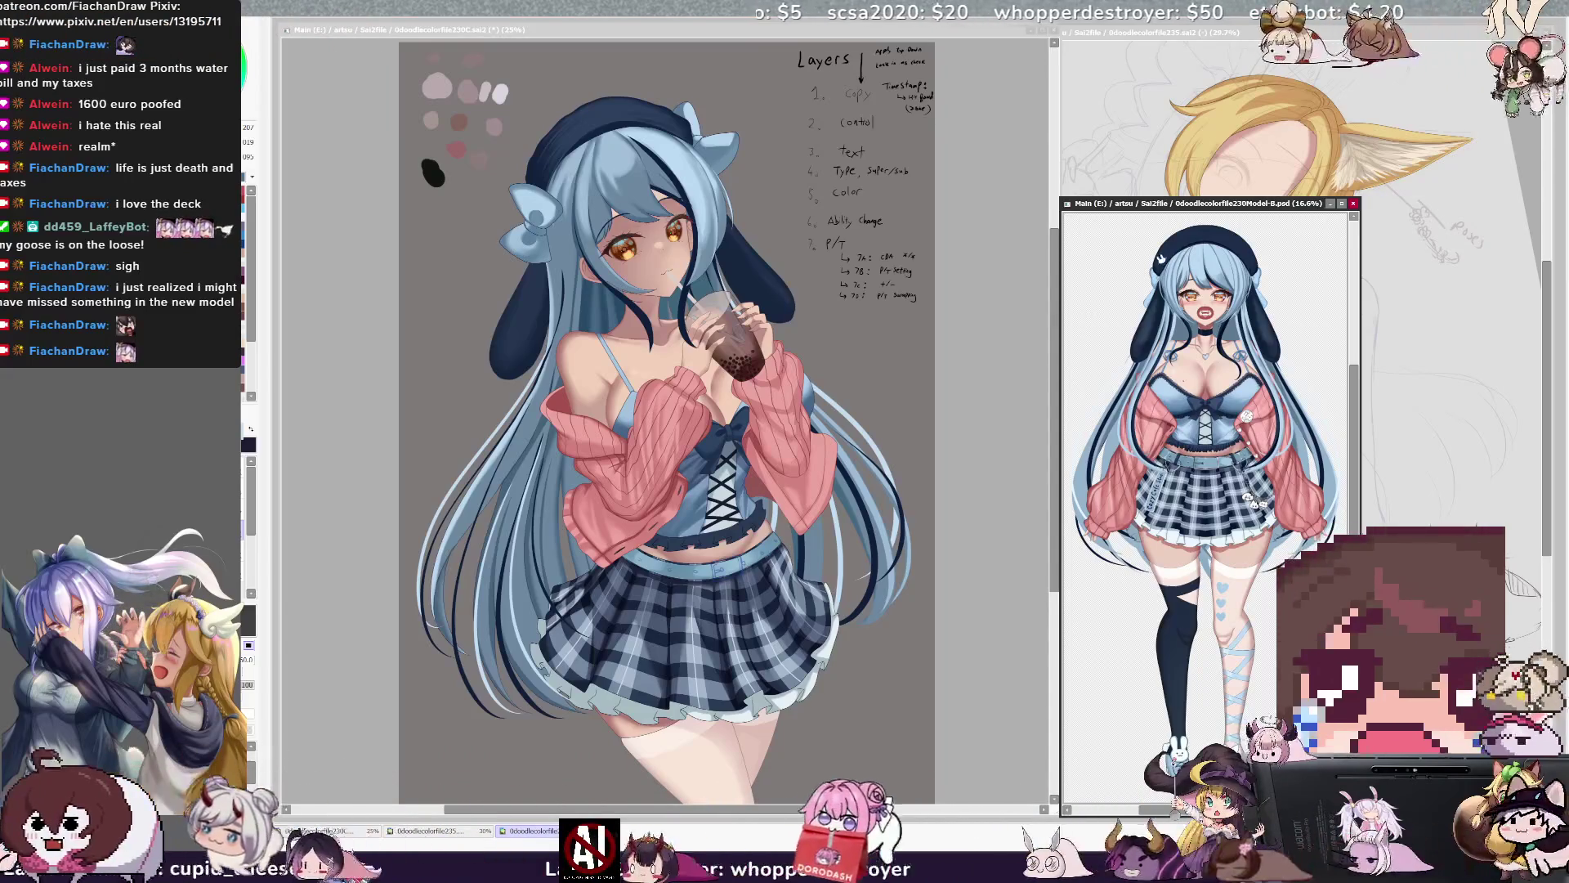
click(545, 110)
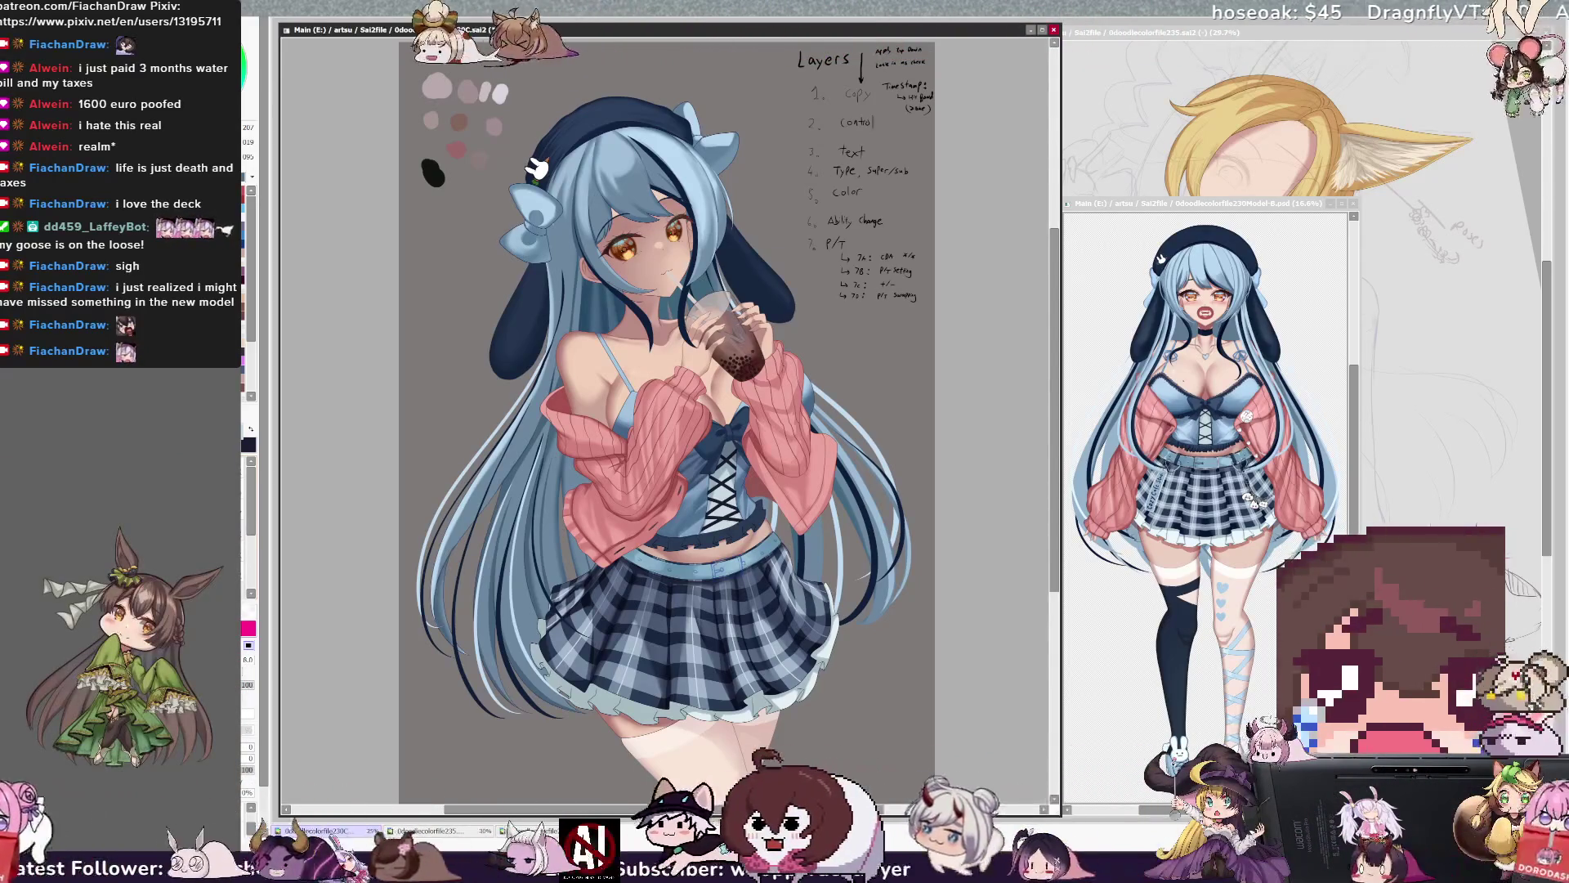
click(1266, 205)
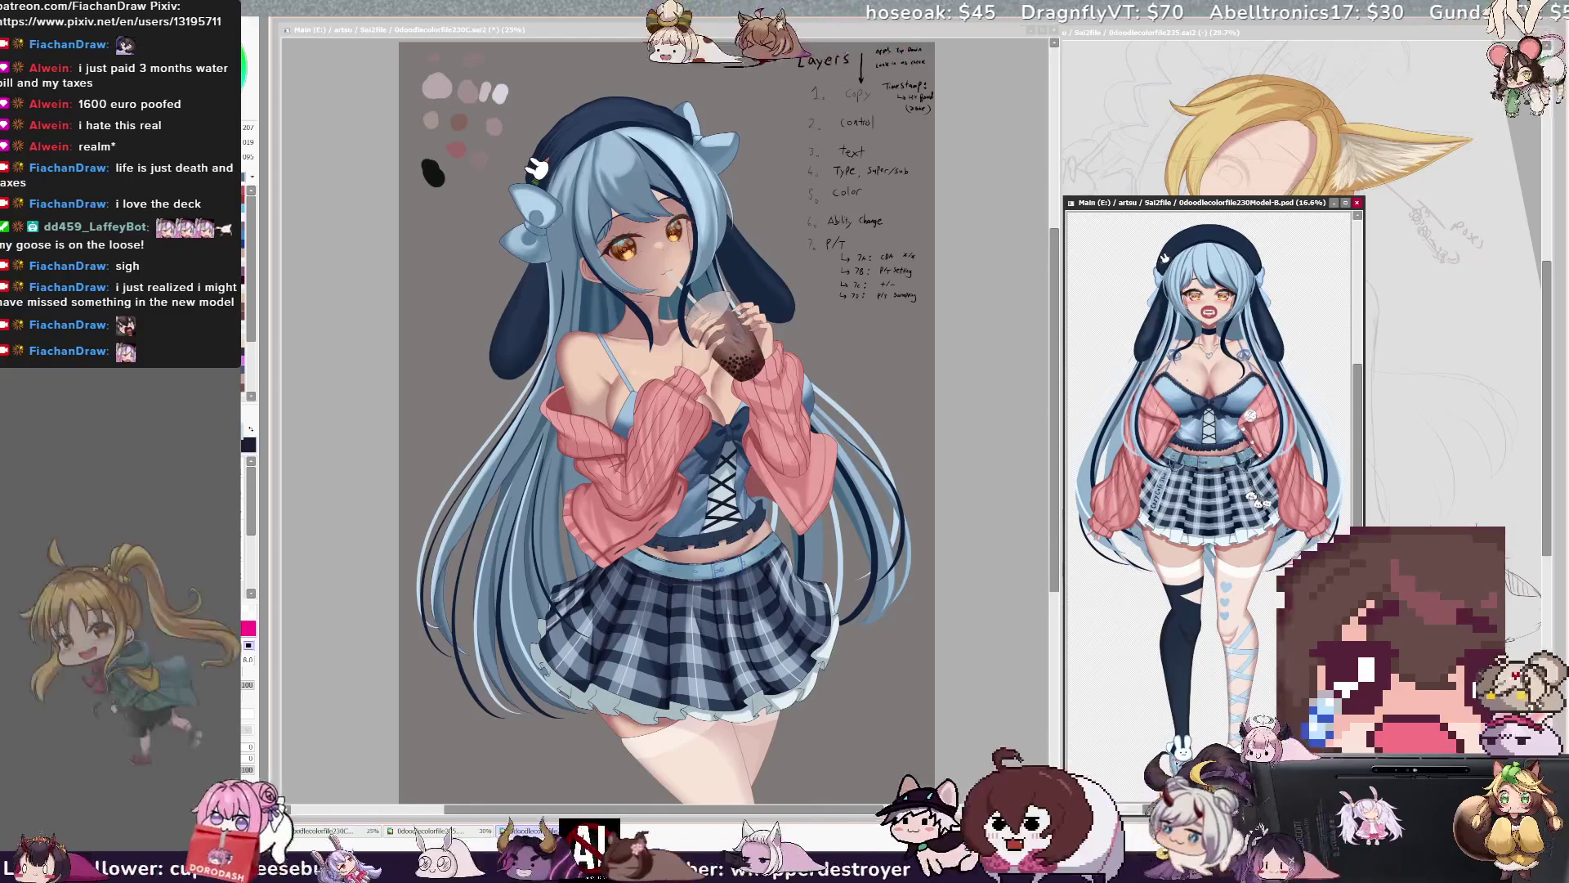
scroll(1152, 417, up, 3)
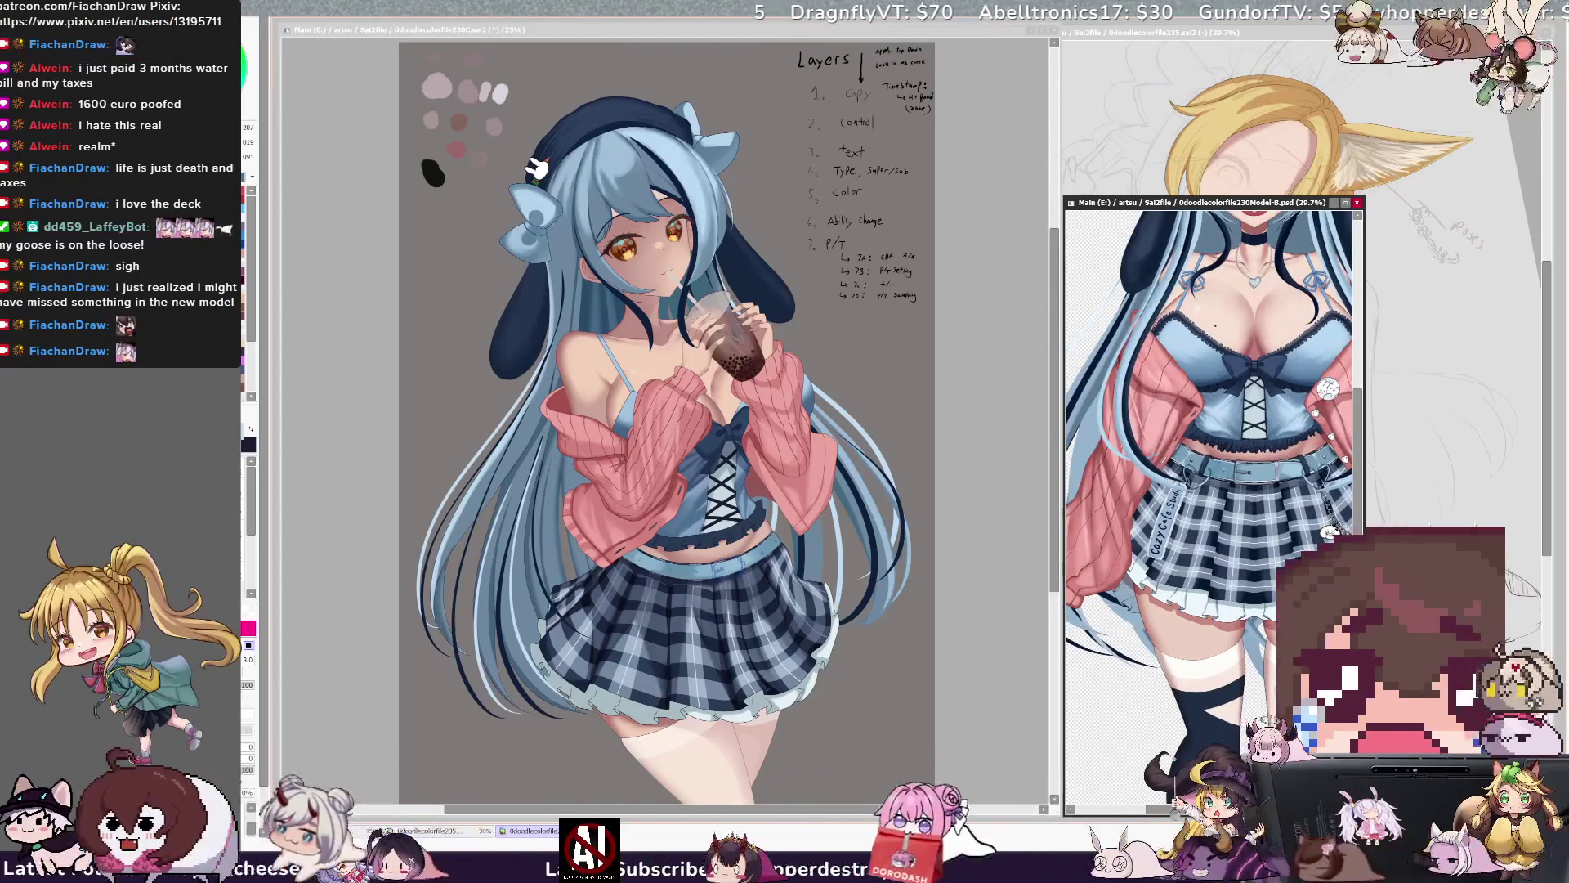
Zoom the Model-B reference to about 70% on its belt and chain area.
scroll(1213, 490, down, 3)
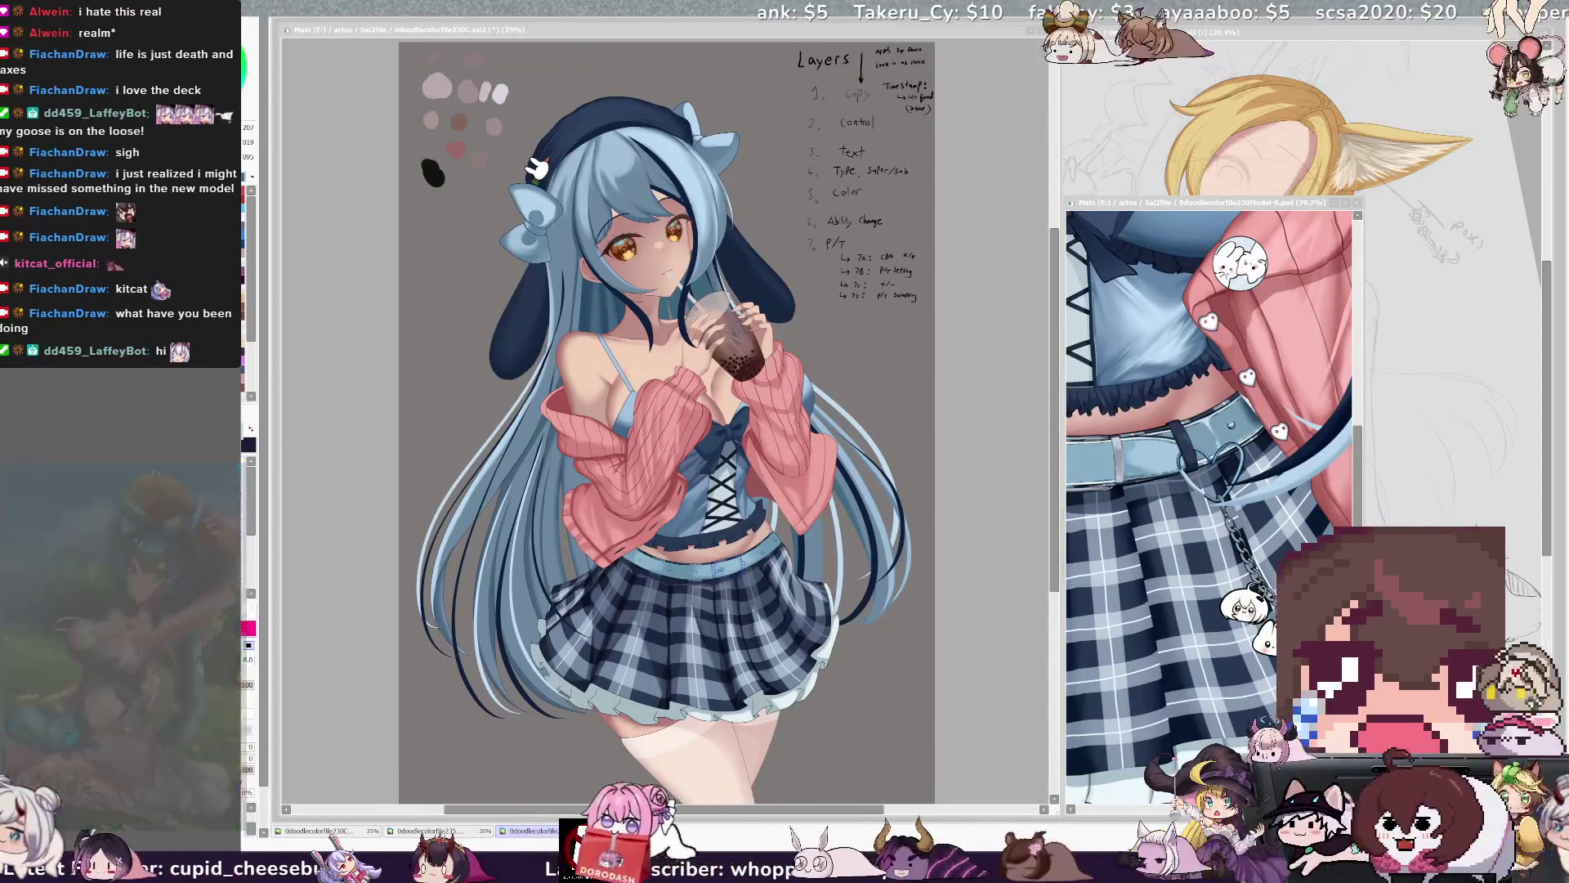
click(1213, 324)
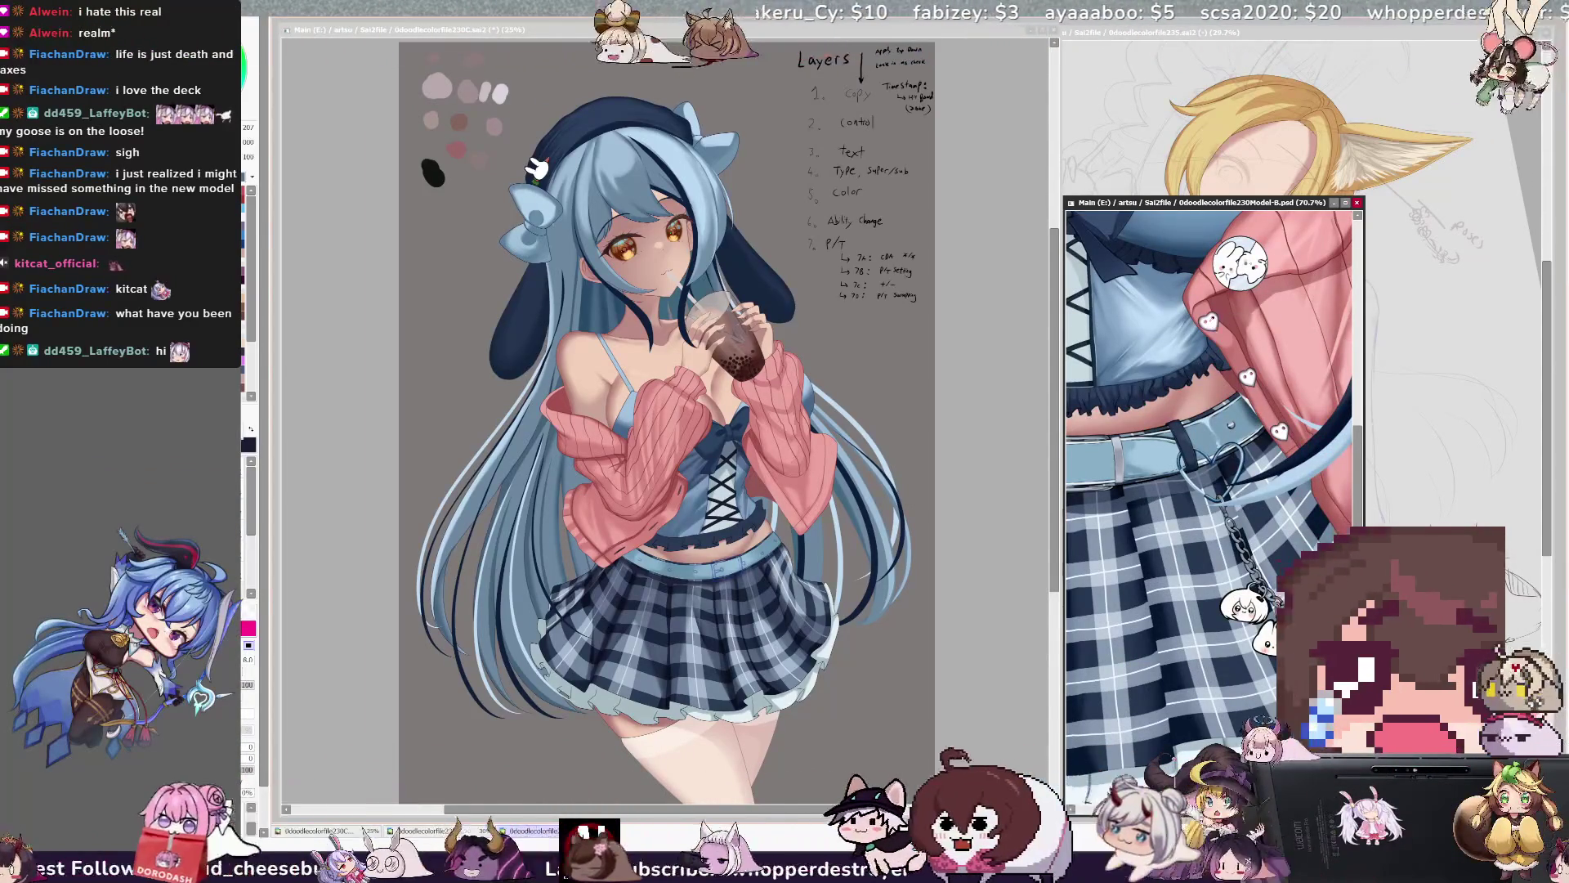
Paint and undo a test stroke on the sweater, then zoom the canvas to 50% on the torso.
click(662, 367)
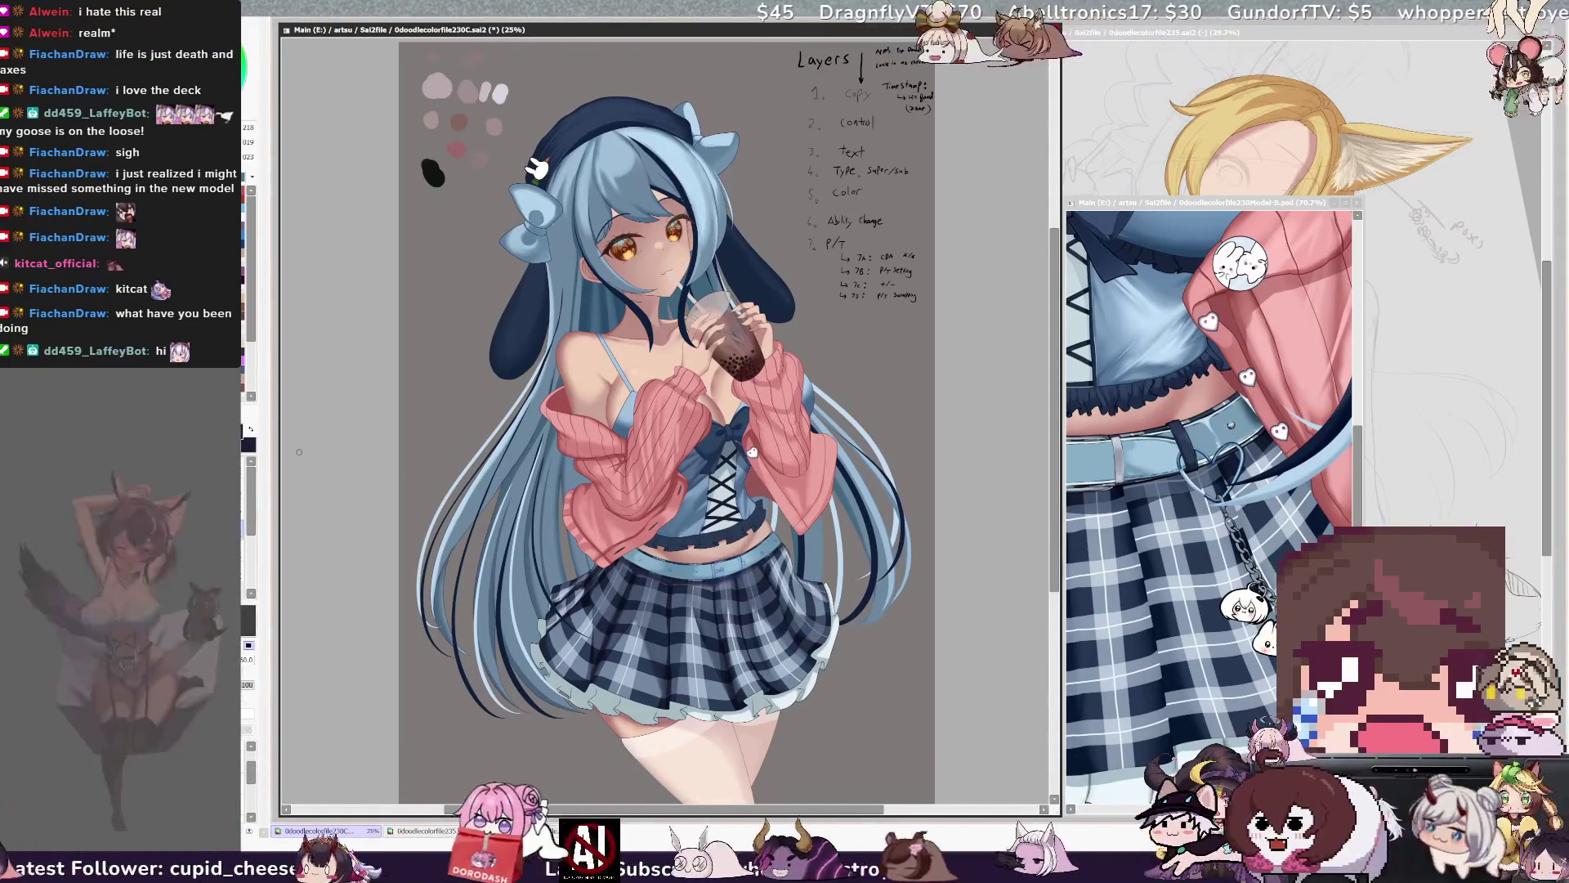
key(bracketright)
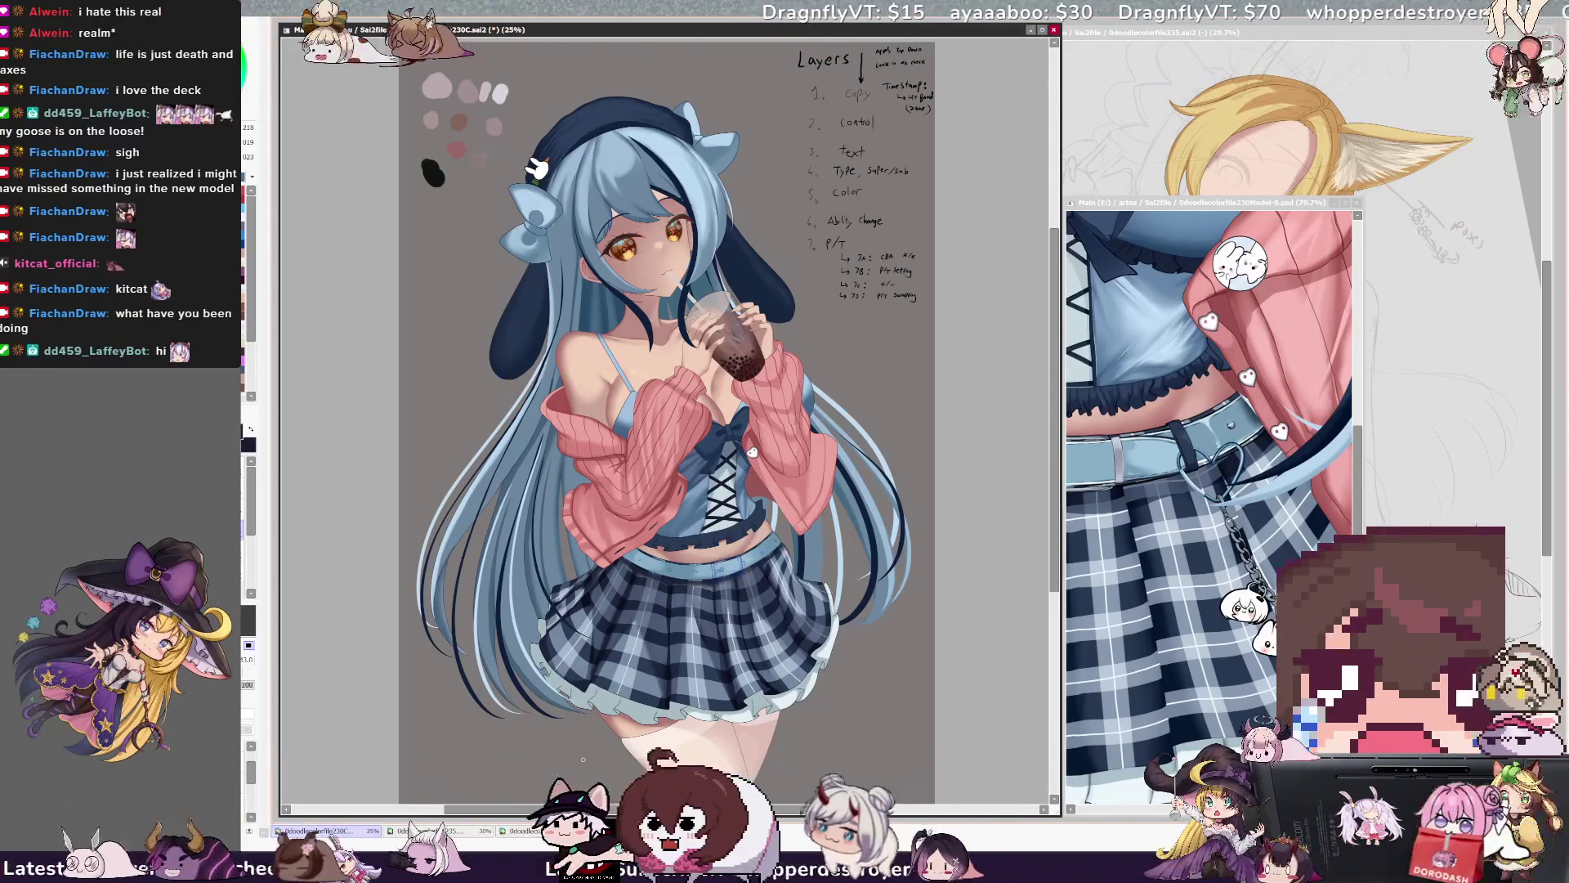
click(1220, 206)
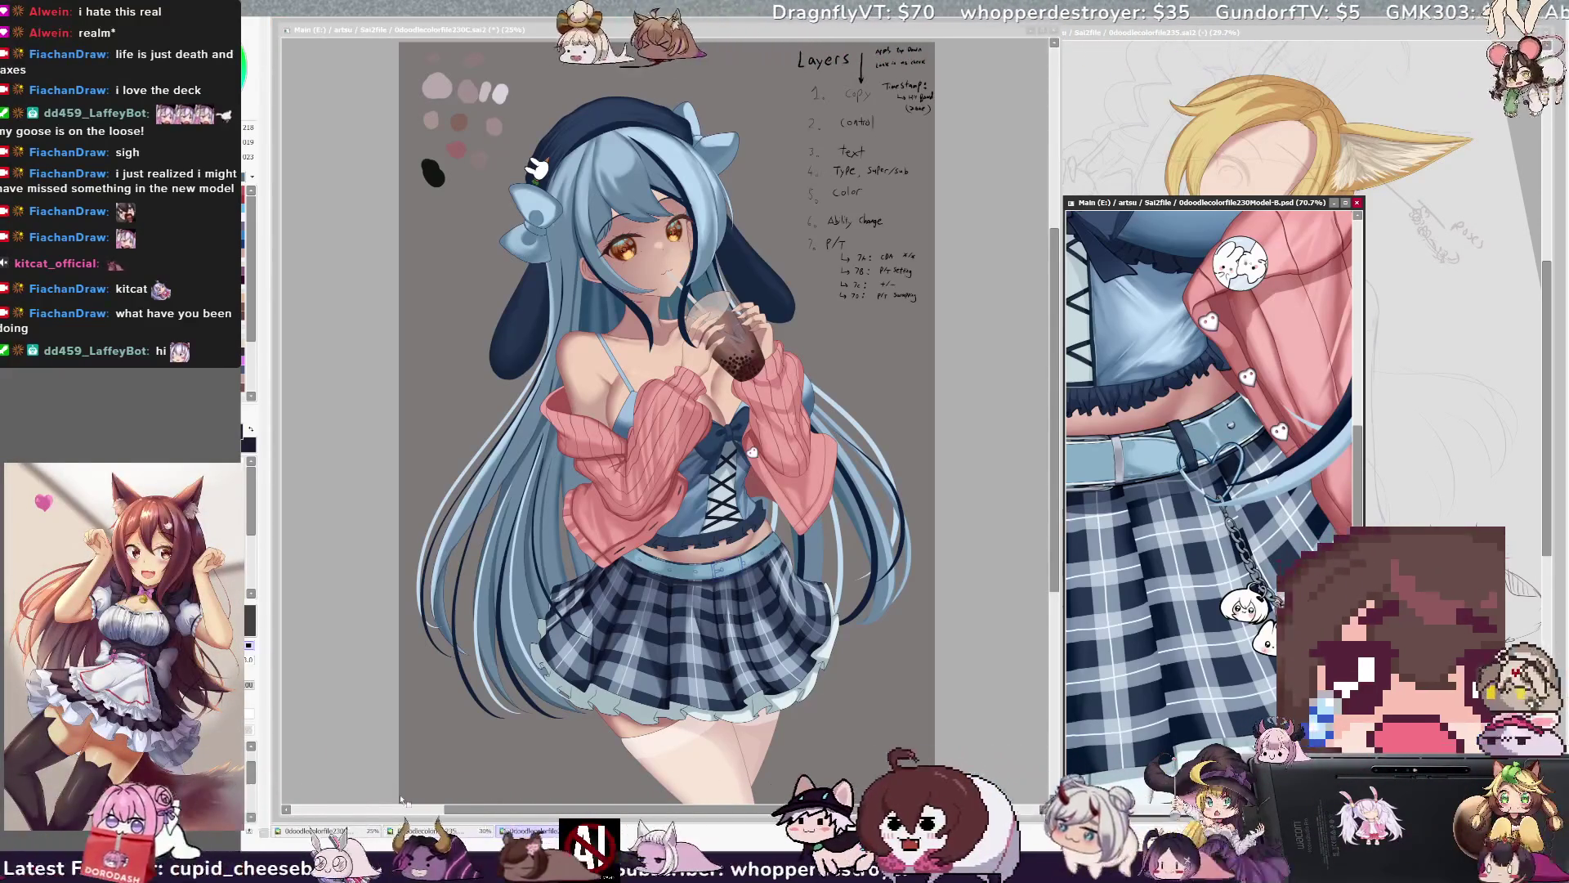
drag(651, 402, 654, 419)
key(ctrl+z)
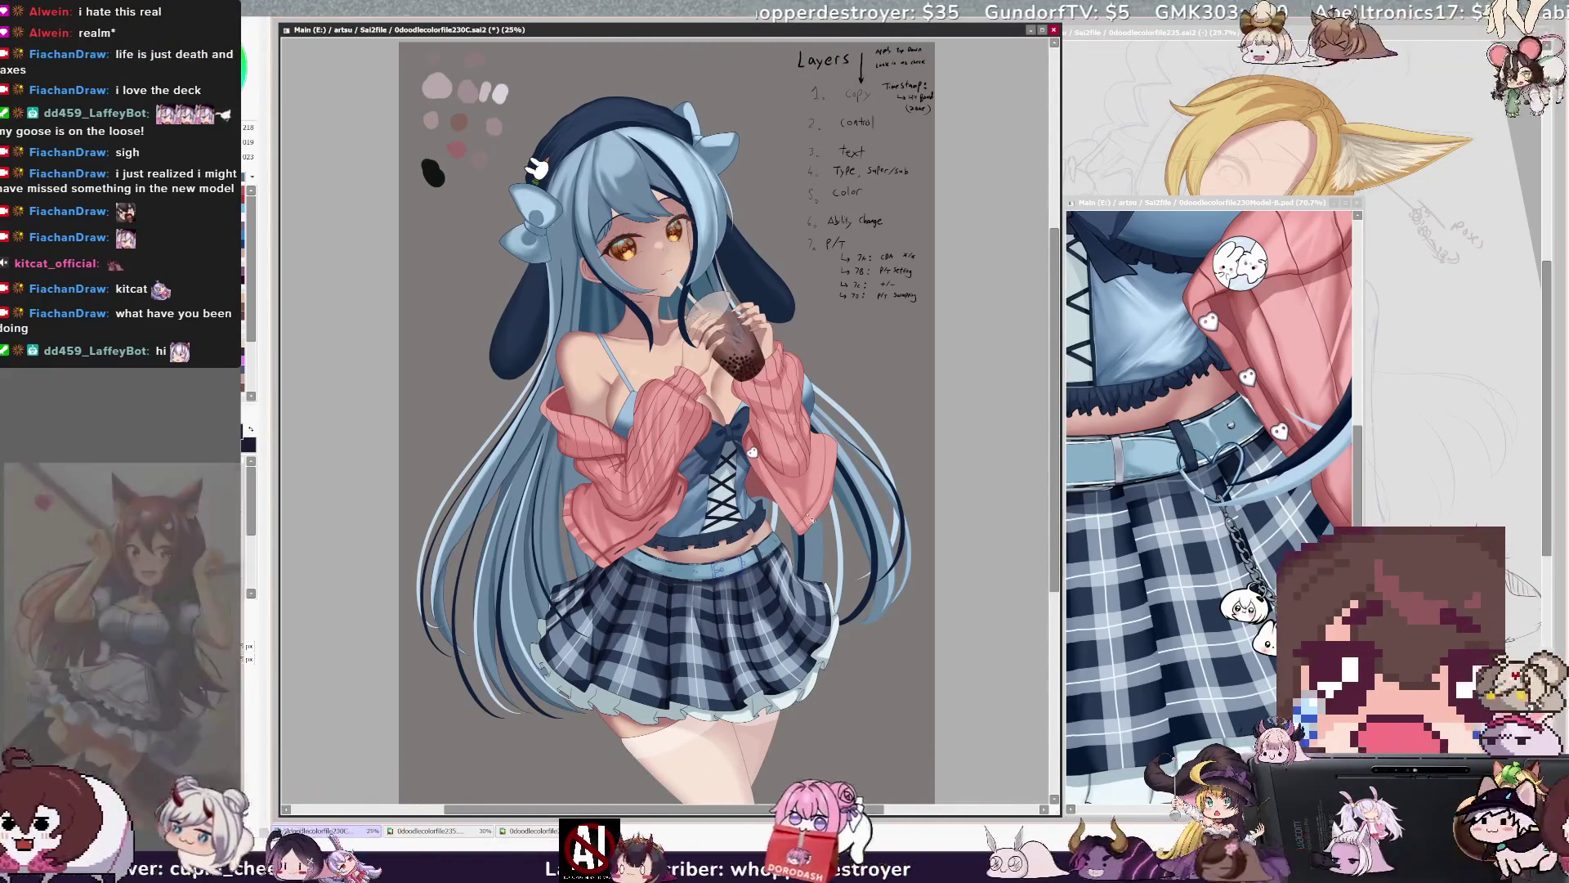
key(ctrl+plus)
mouse_move(784, 572)
mouse_down()
mouse_move(564, 446)
mouse_move(650, 417)
mouse_up()
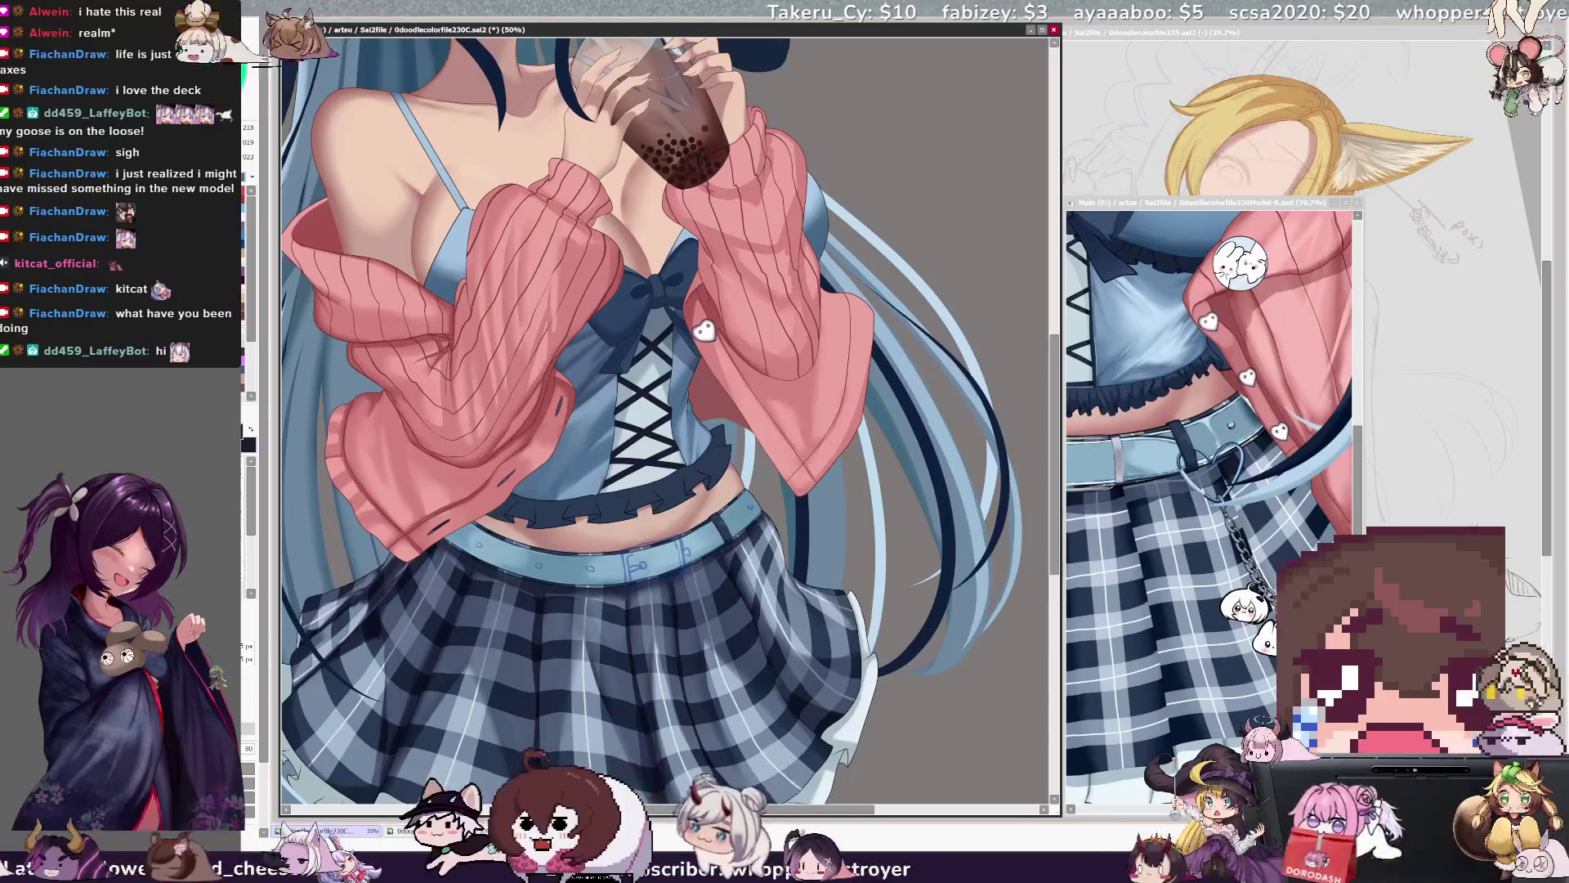
Centre the Model-B view on its belt buckle, set the brush to 40, and zoom the canvas to 75%.
click(1209, 409)
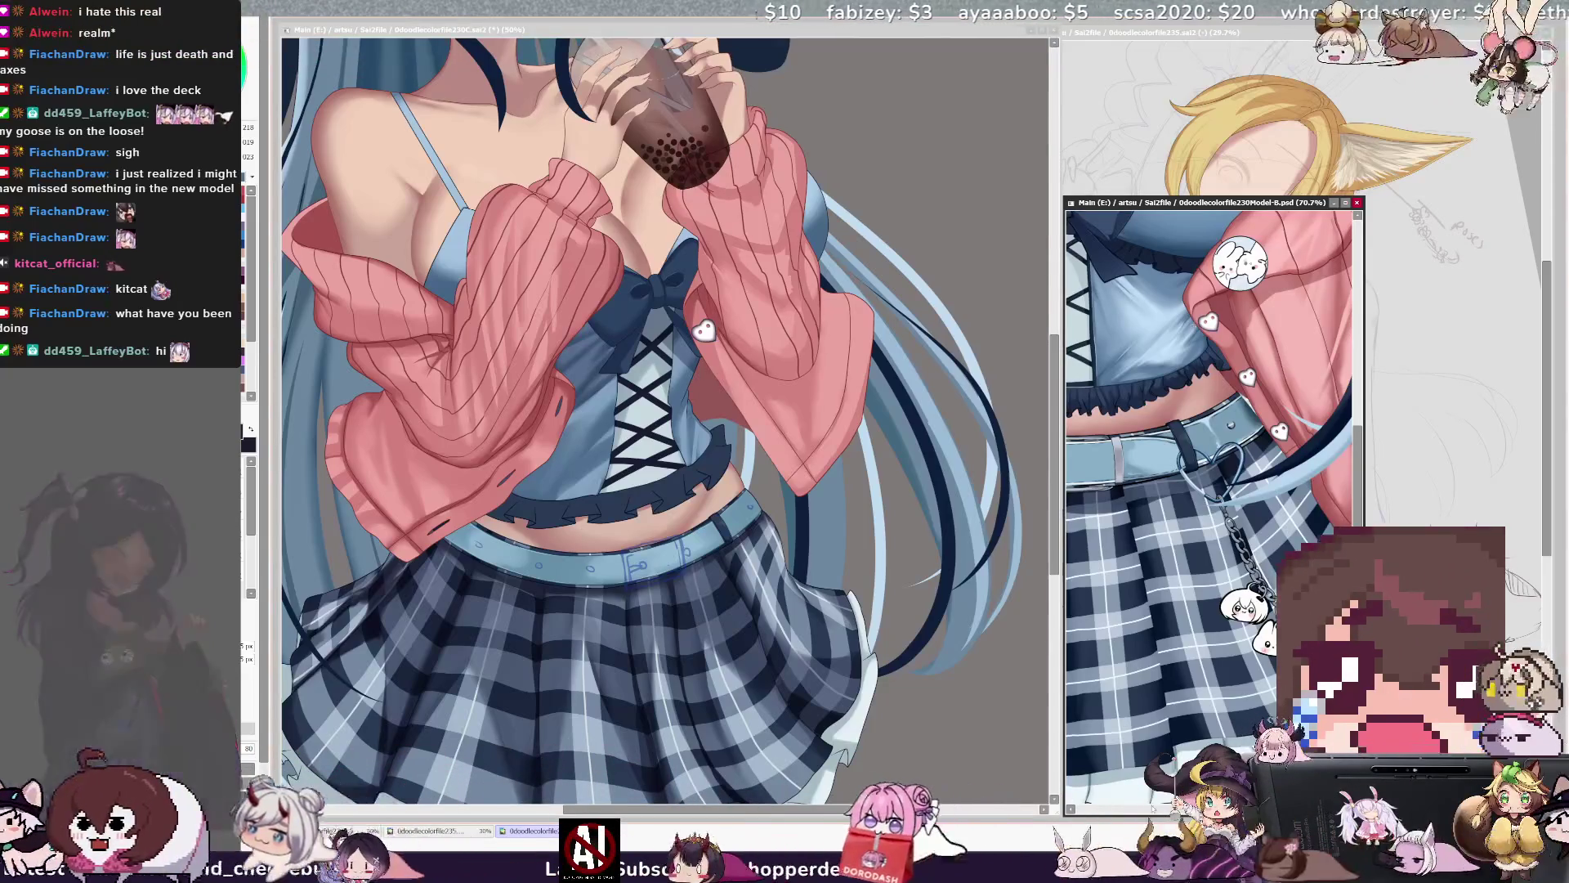
drag(1283, 406, 1295, 406)
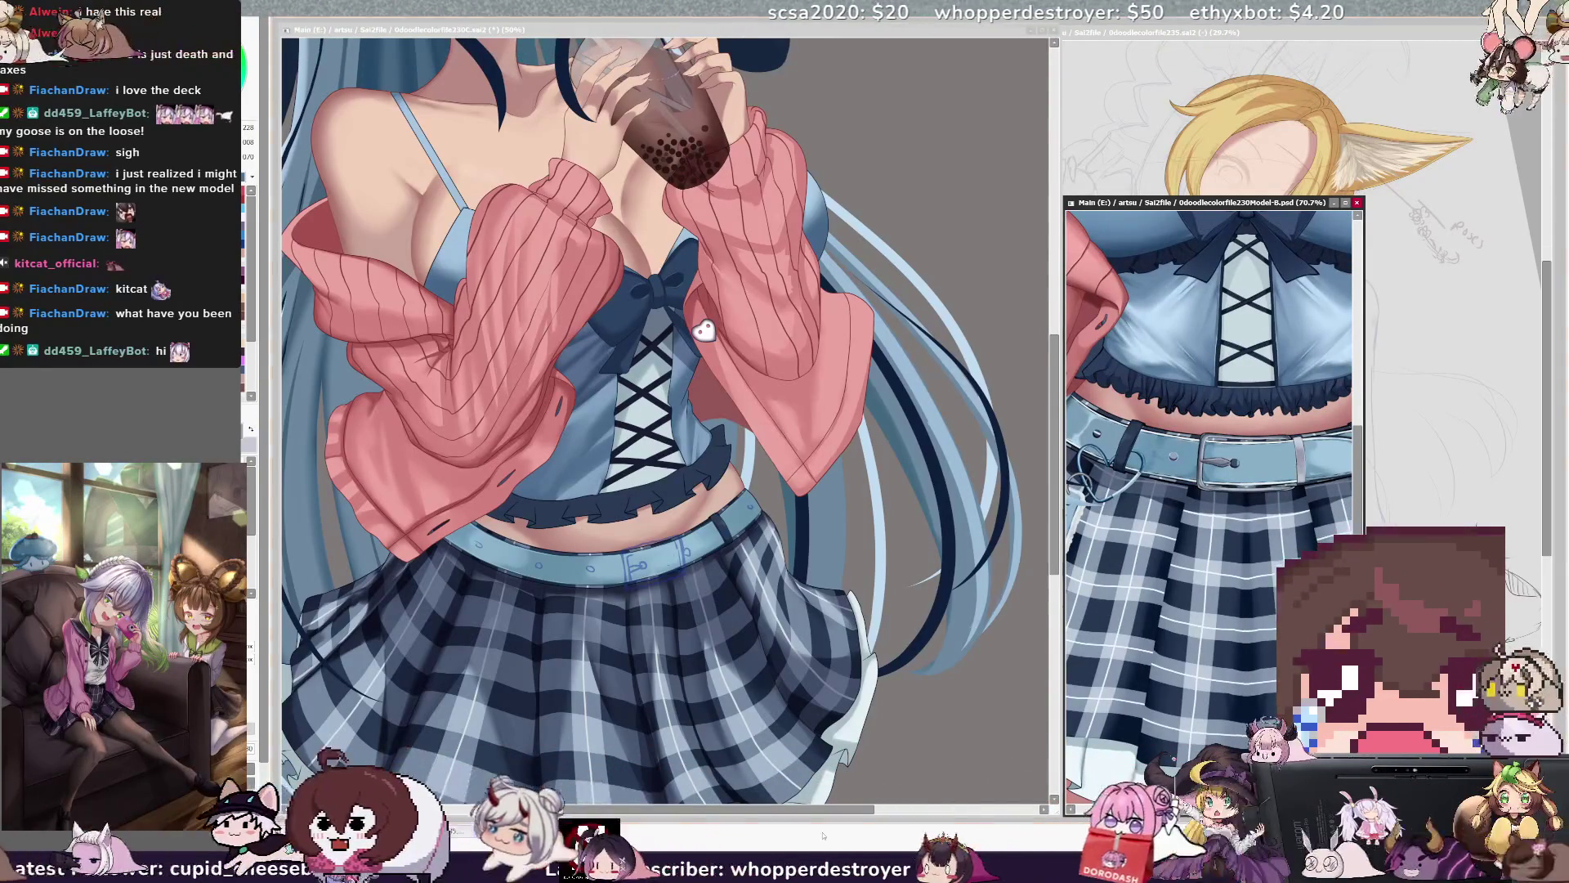
click(740, 623)
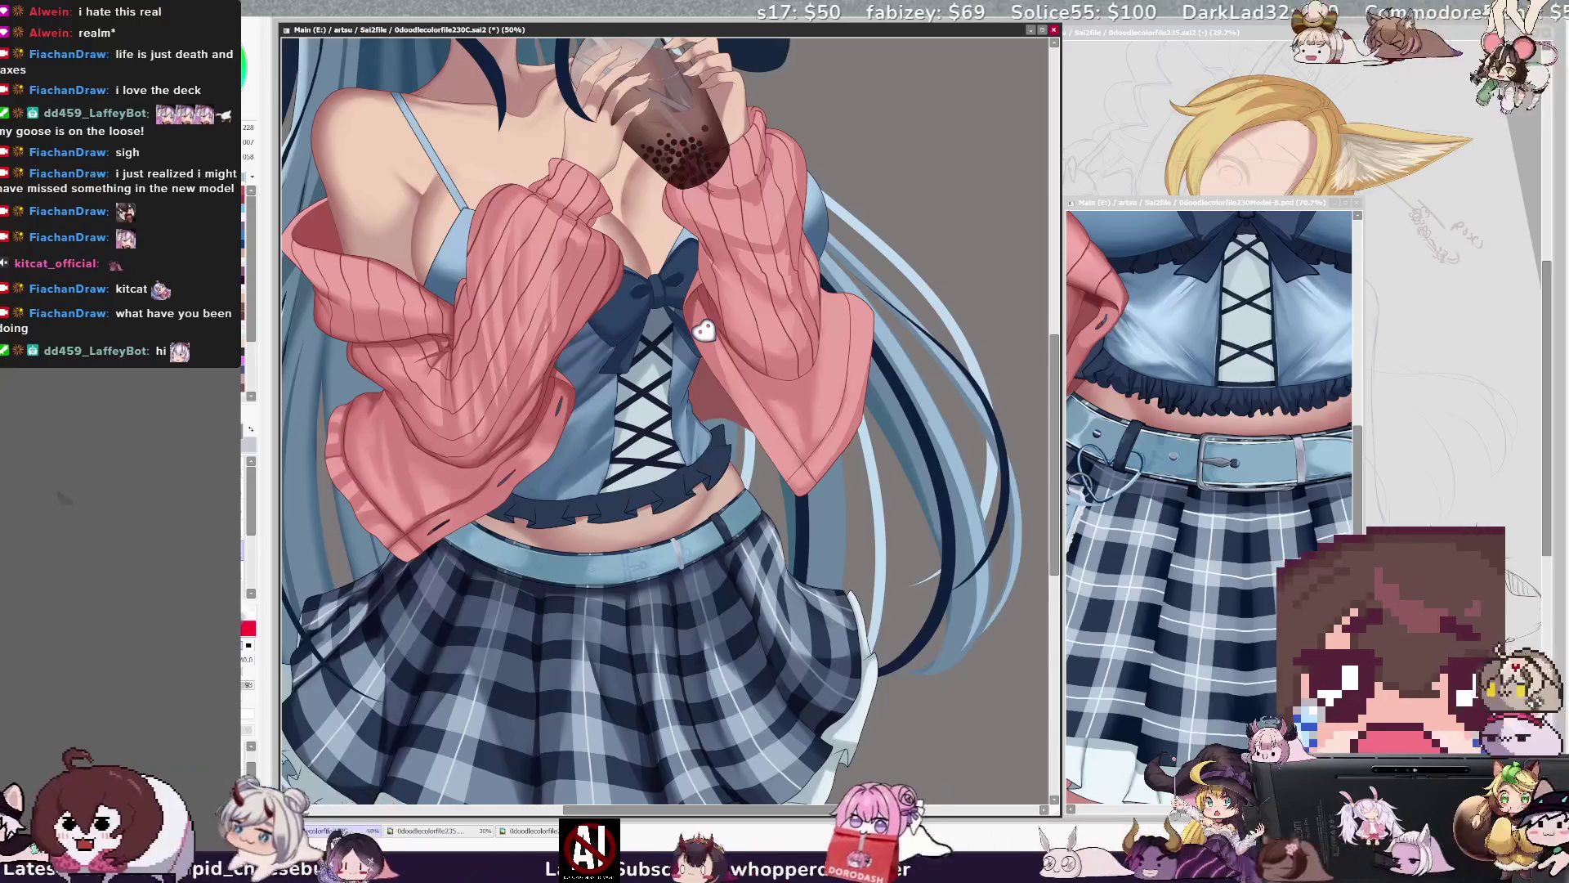
key(bracketright)
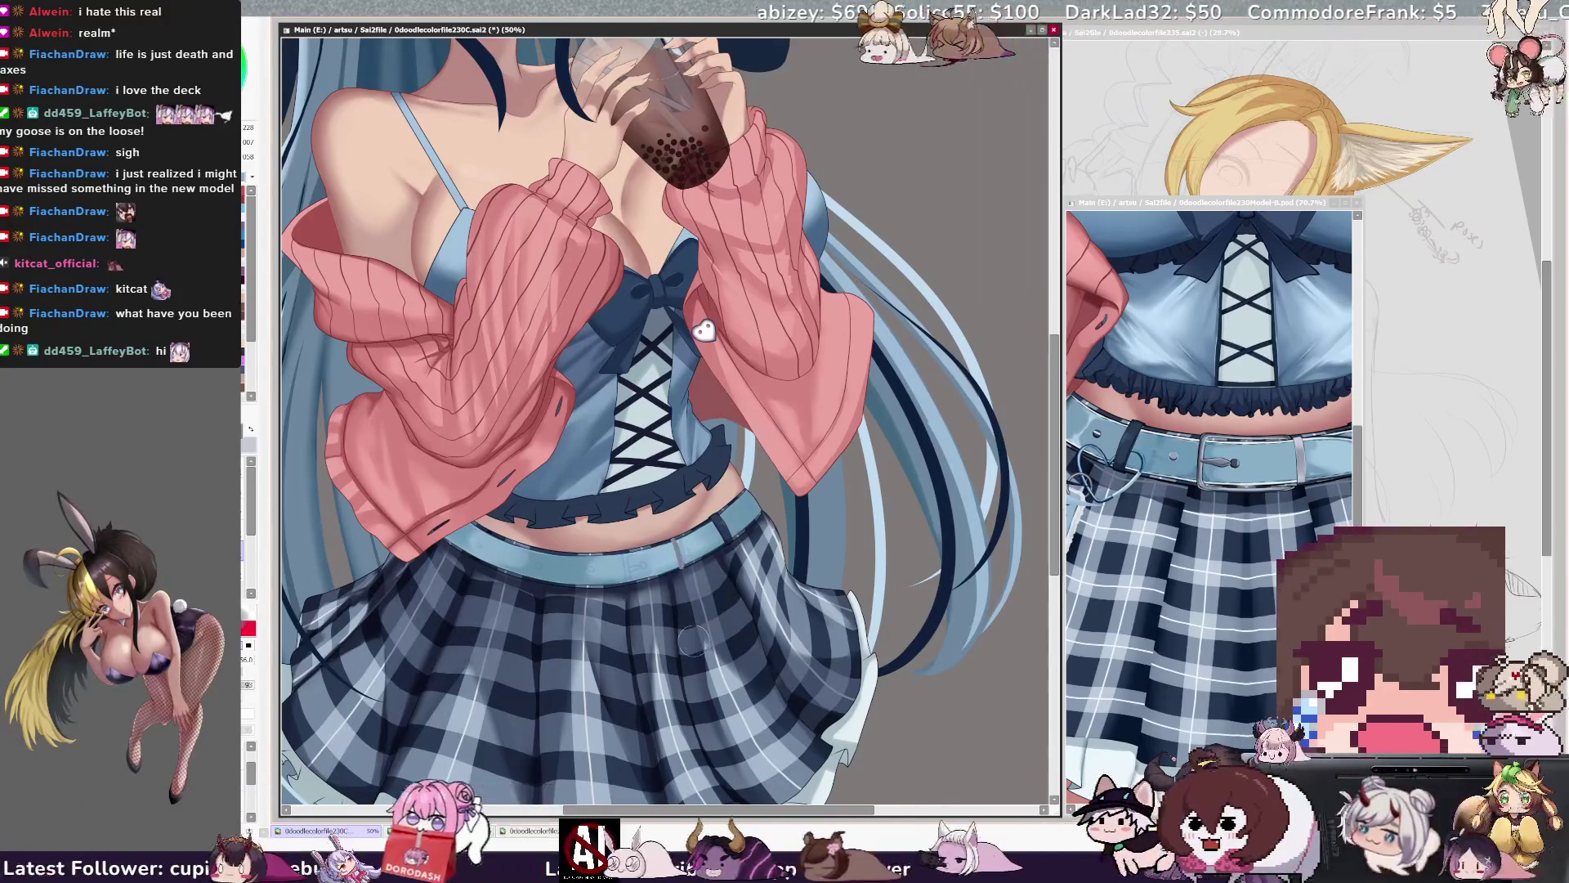
key(ctrl+plus)
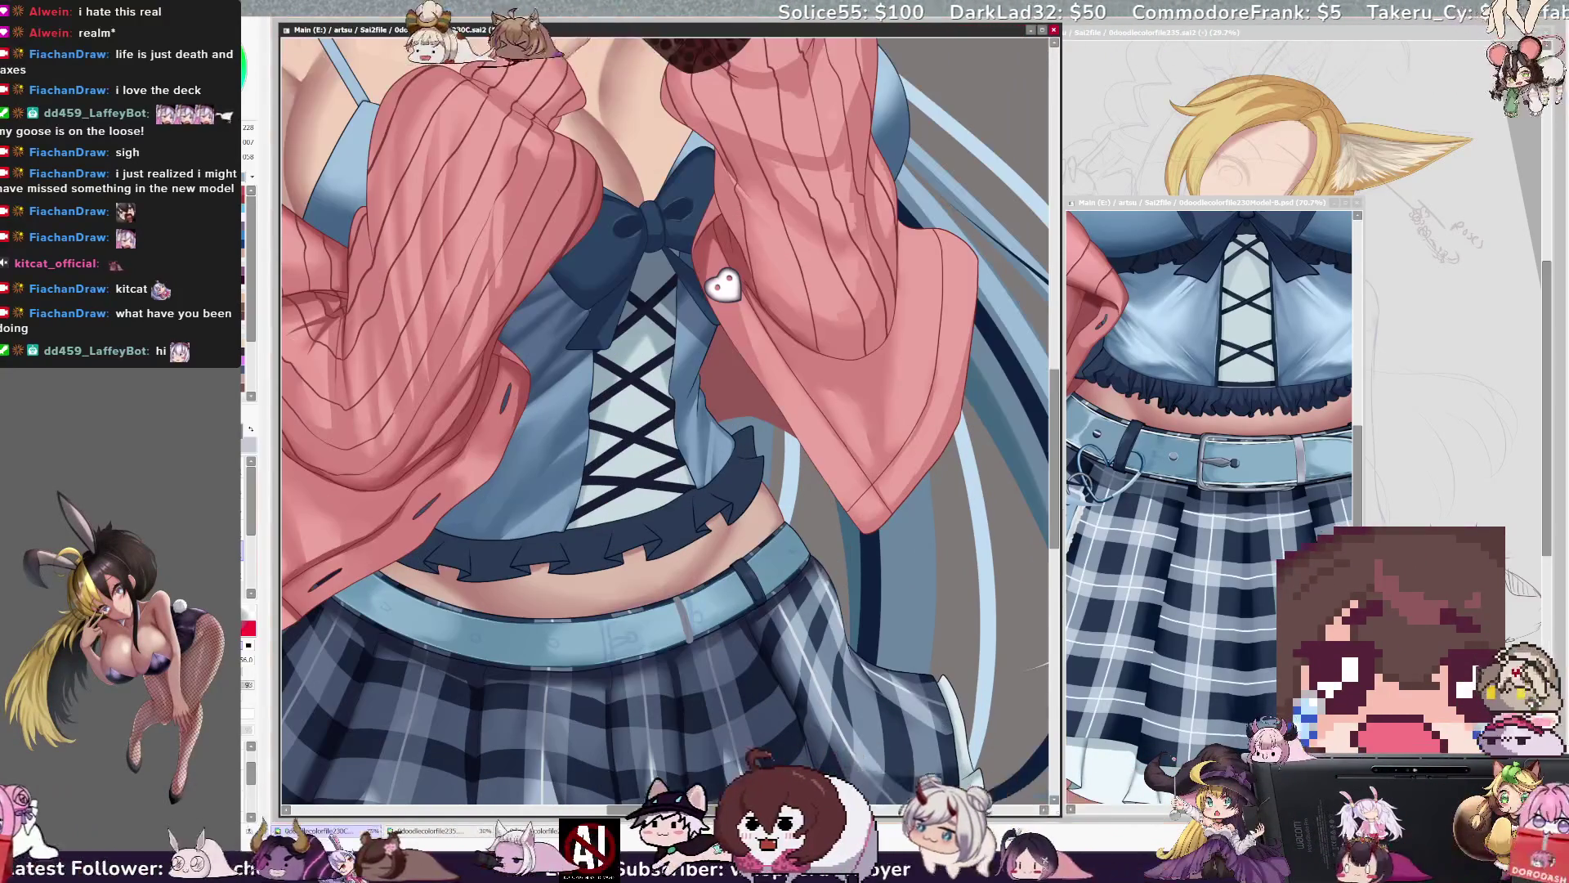
Shrink the brush size from 43 to 21, then set it to 24.
key(bracketleft)
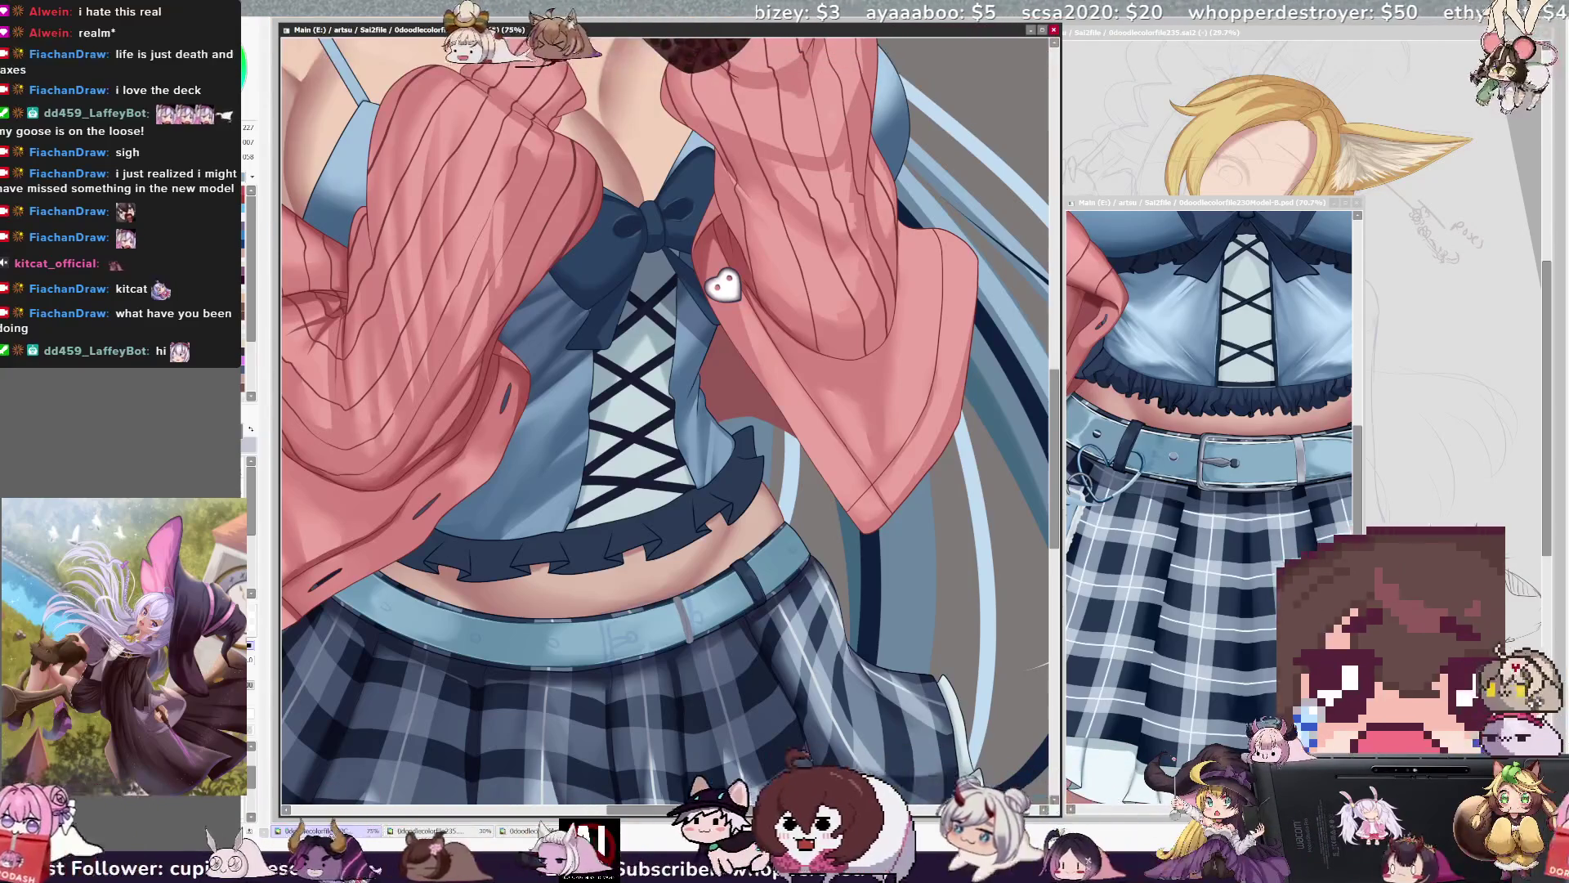
key(bracketleft)
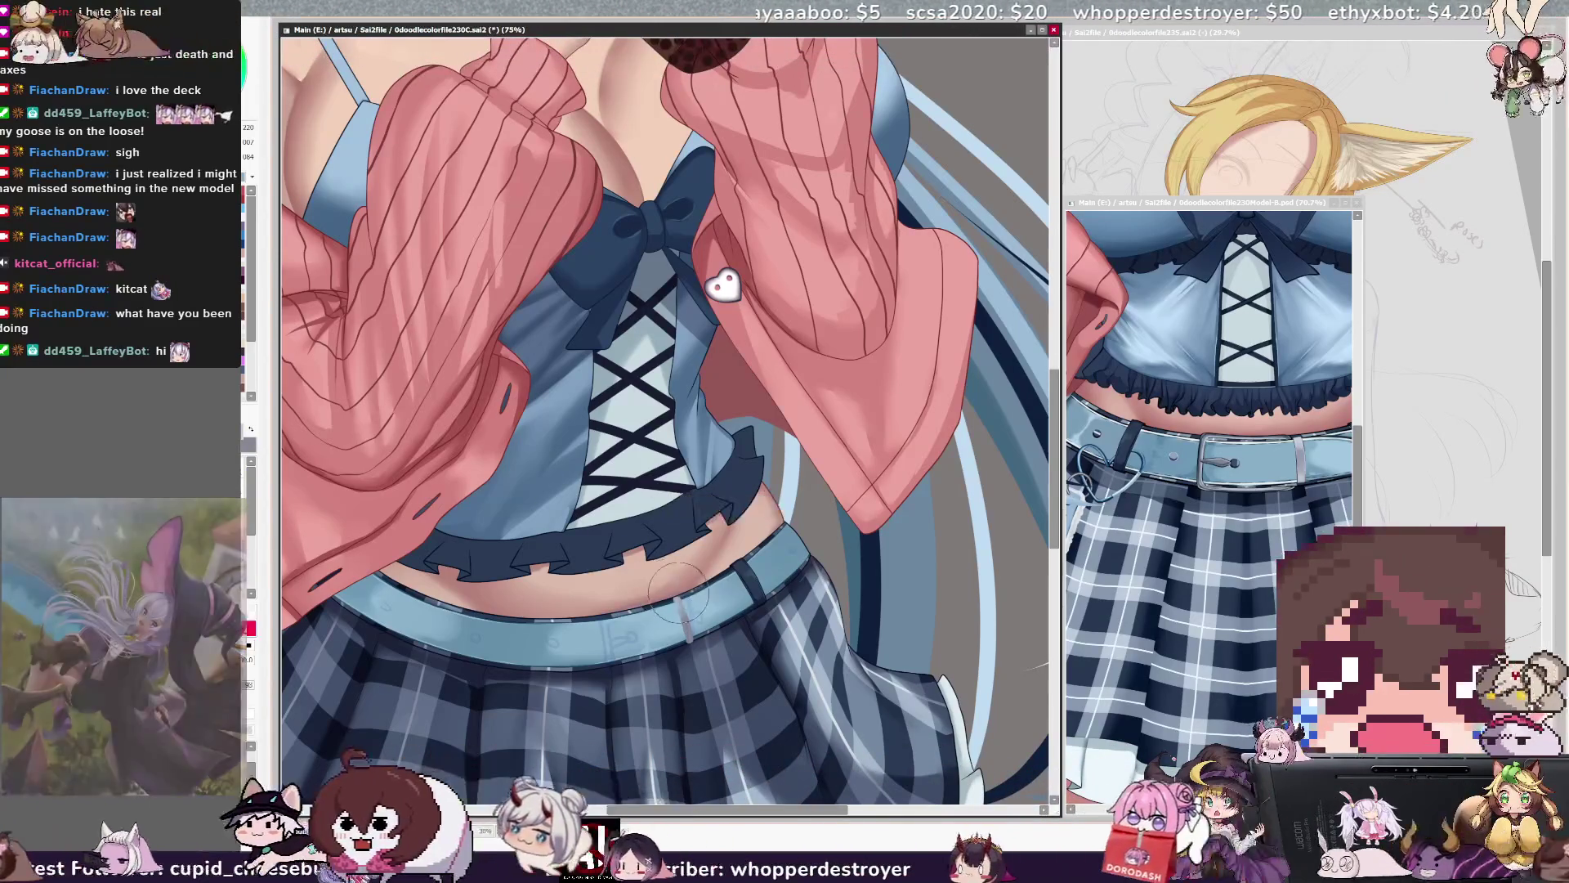
key(bracketleft)
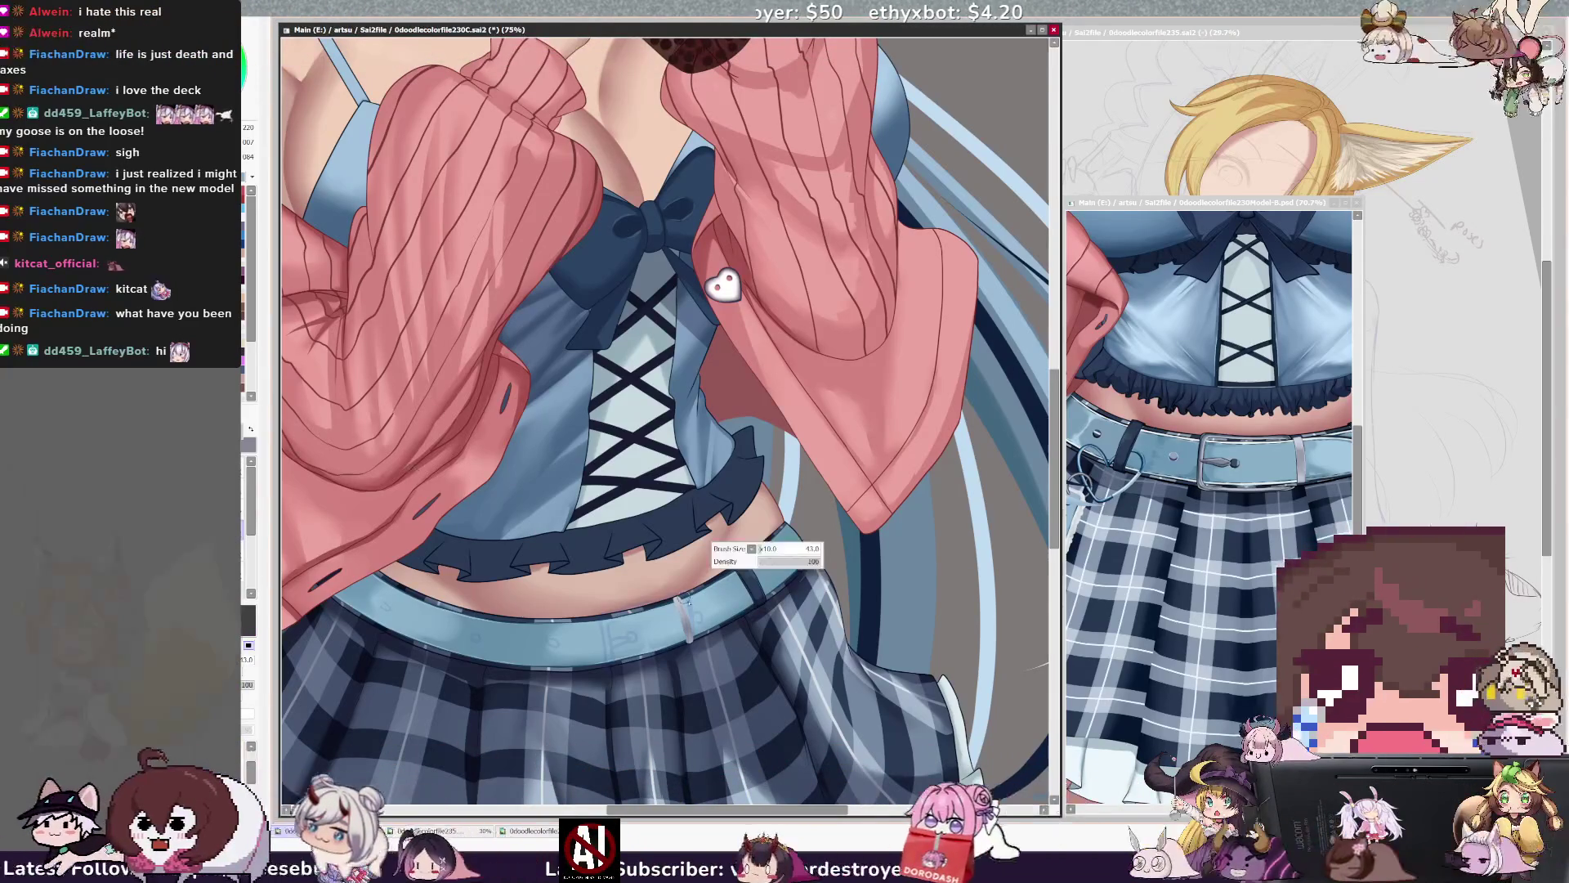
drag(687, 601, 677, 602)
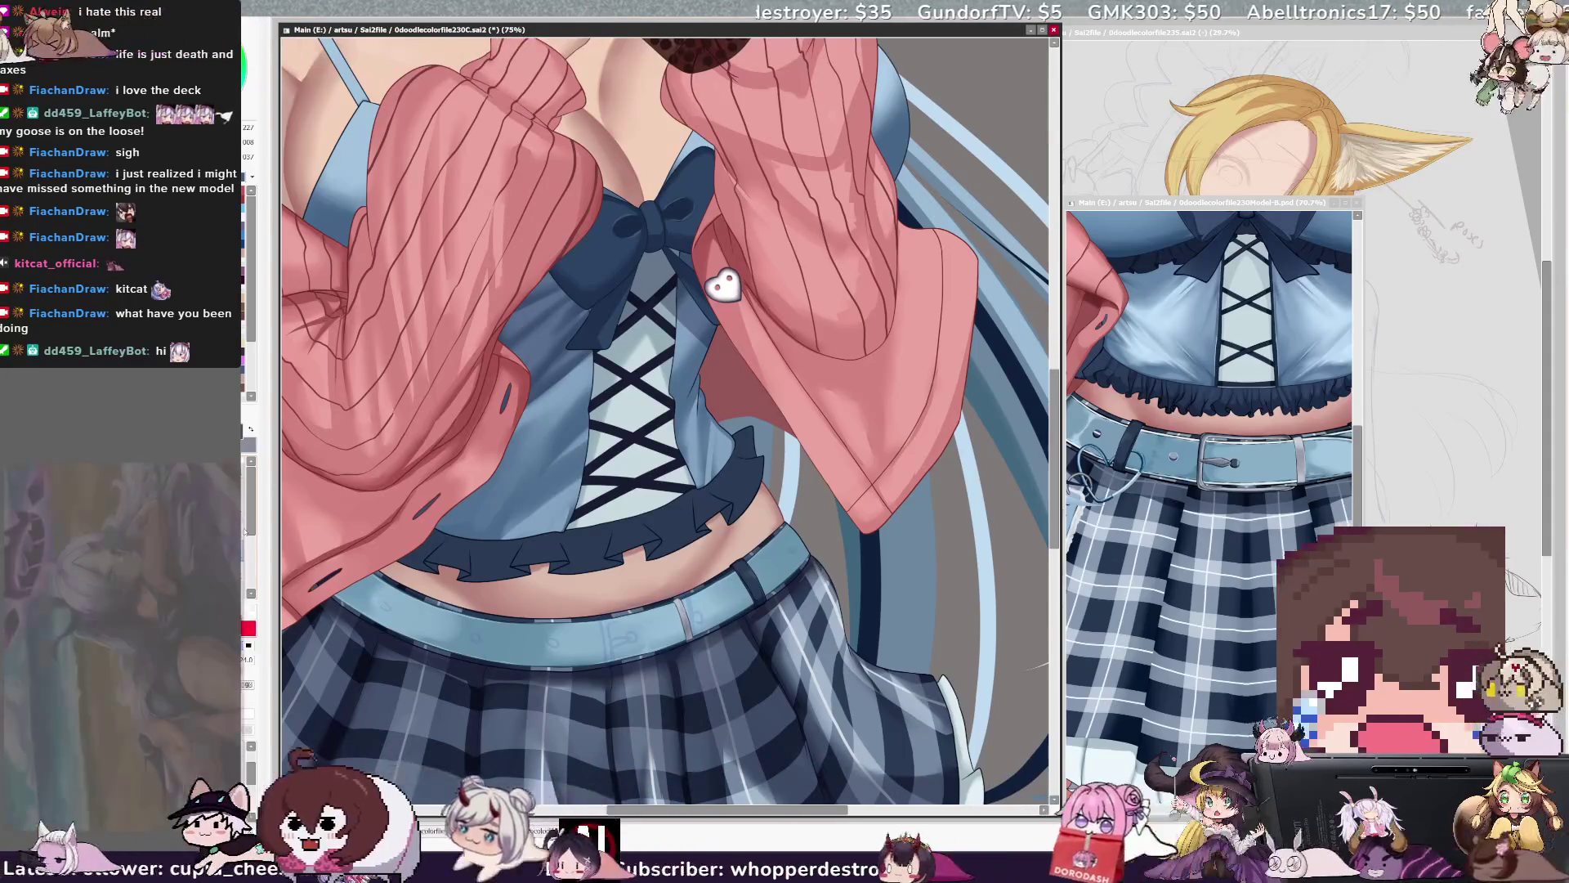
key(bracketright)
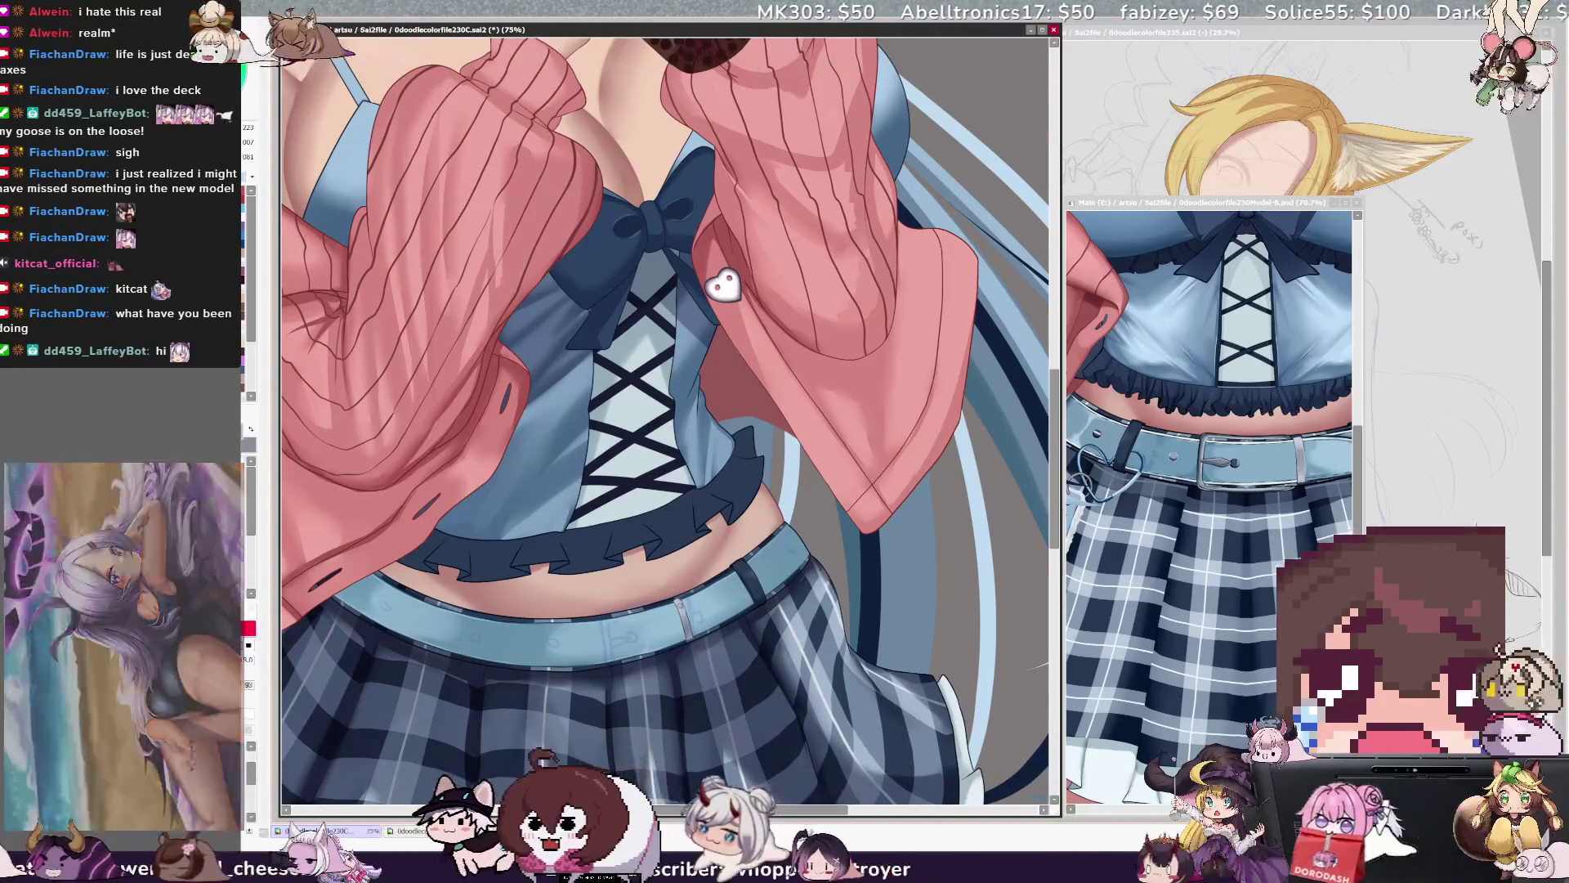
Pick a new colour, switch to a finer brush at size 17, and zoom out to 50%.
alt+click(699, 595)
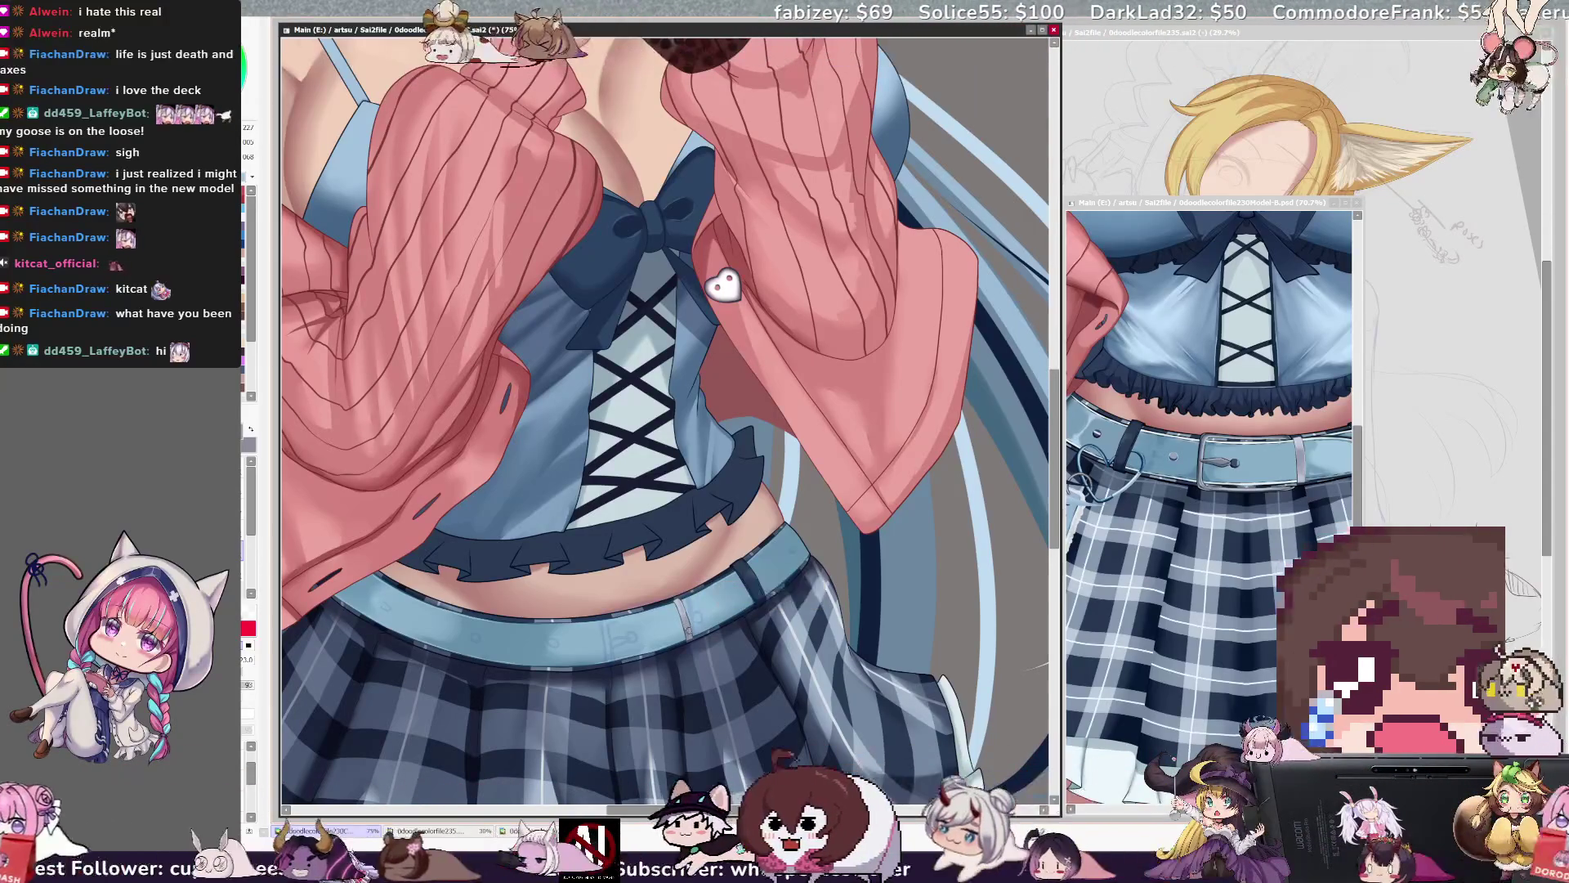
key(bracketleft)
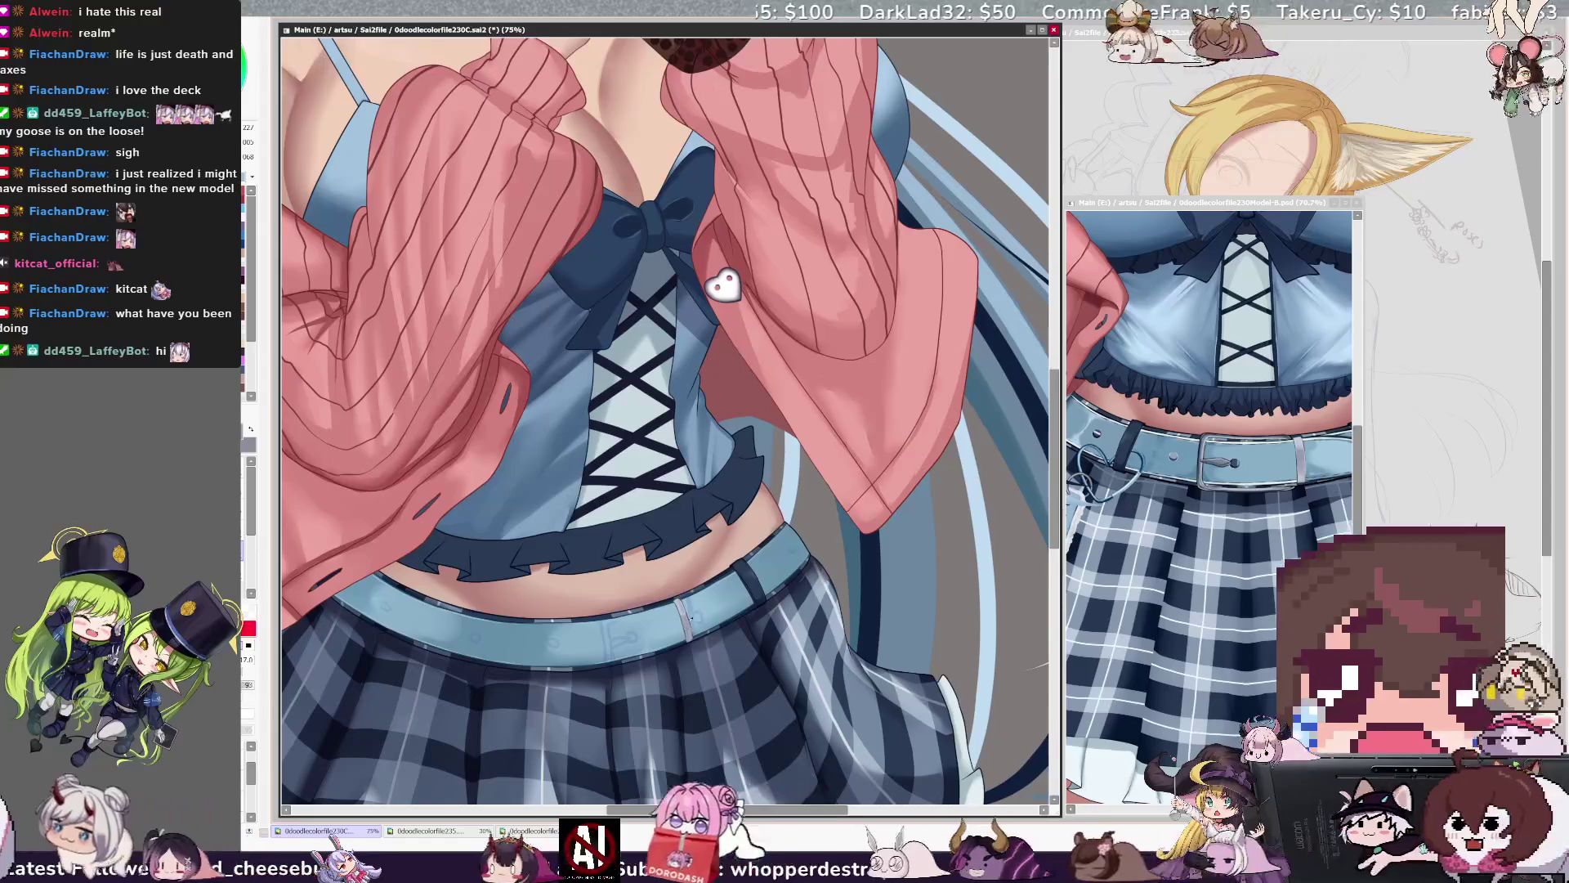
key(e)
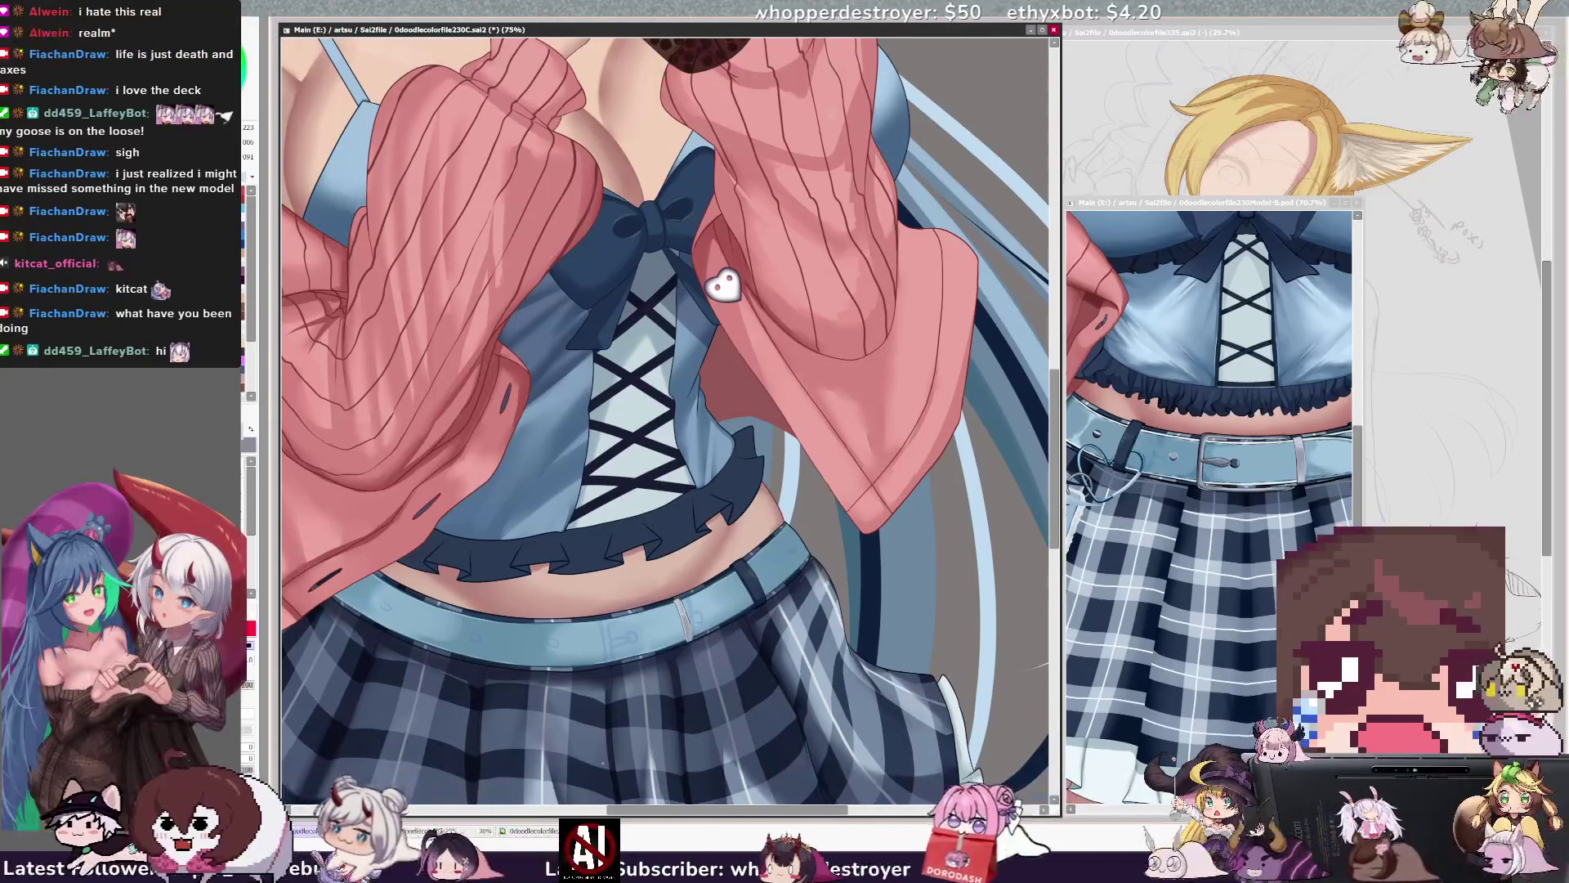
key(ctrl+minus)
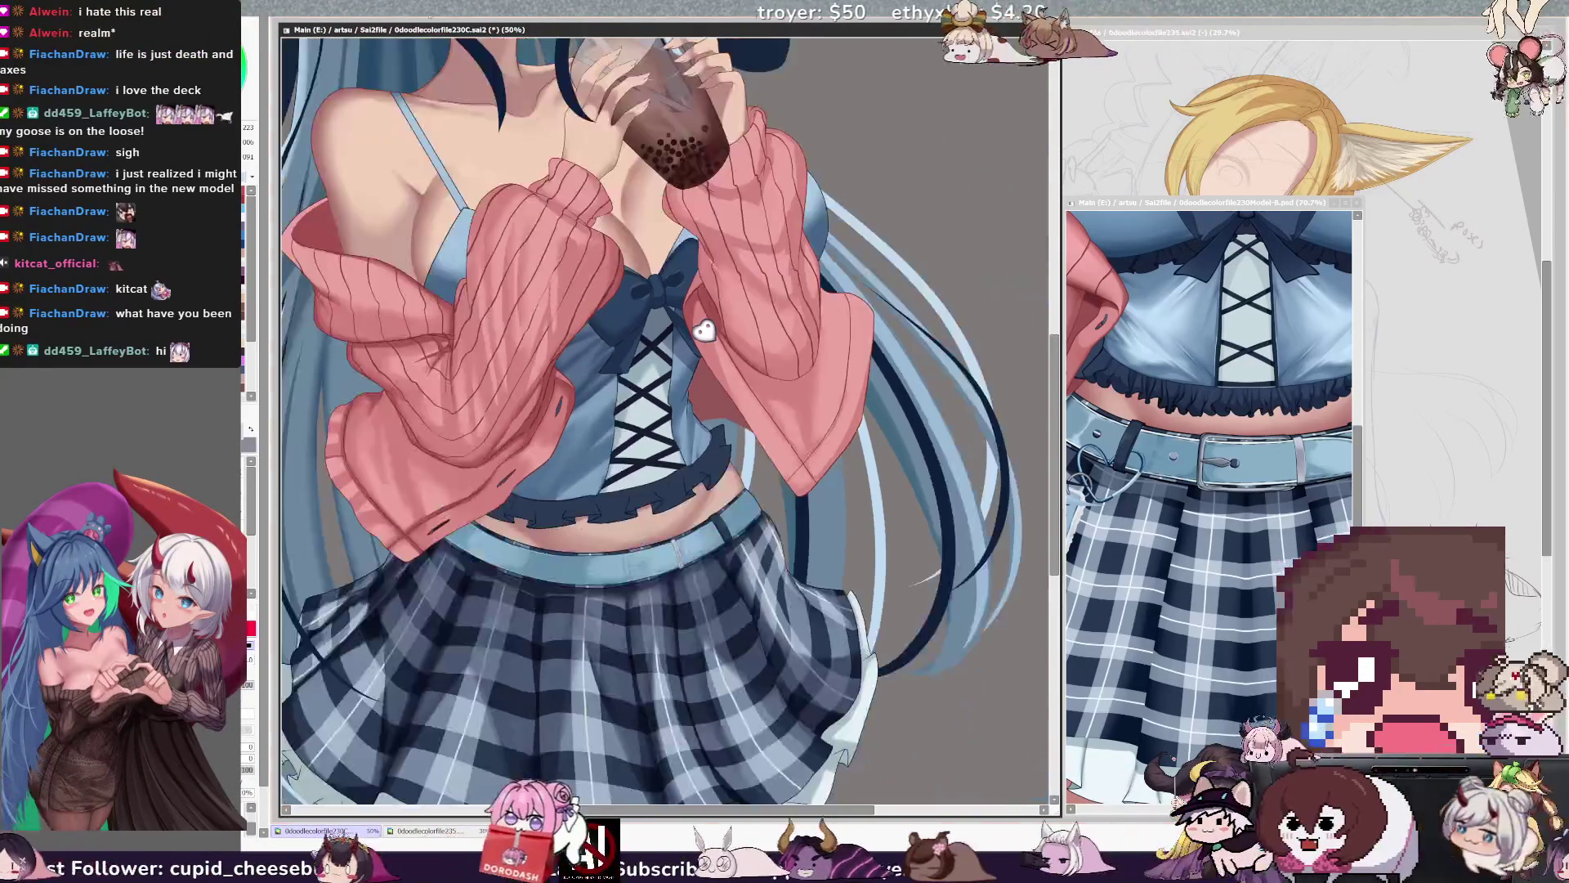
Place the Model-B BeltBuckle on the waistband, tilted to the belt's angle, and commit the transform.
click(1223, 471)
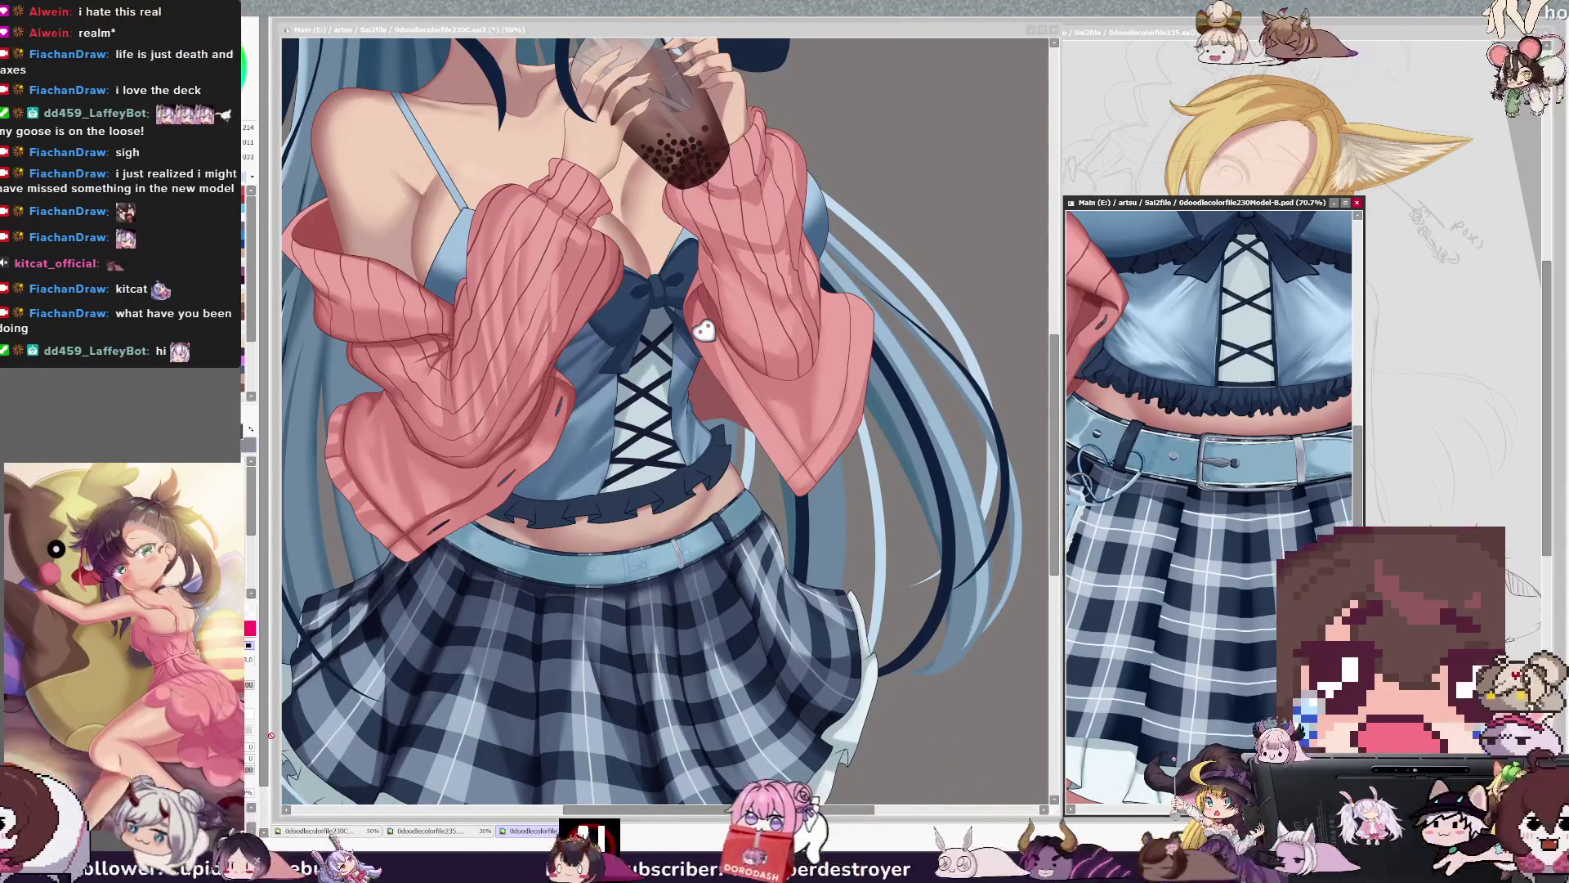
click(421, 260)
mouse_move(419, 260)
mouse_down()
mouse_move(457, 457)
mouse_move(564, 555)
mouse_move(648, 557)
mouse_up()
drag(860, 602, 783, 722)
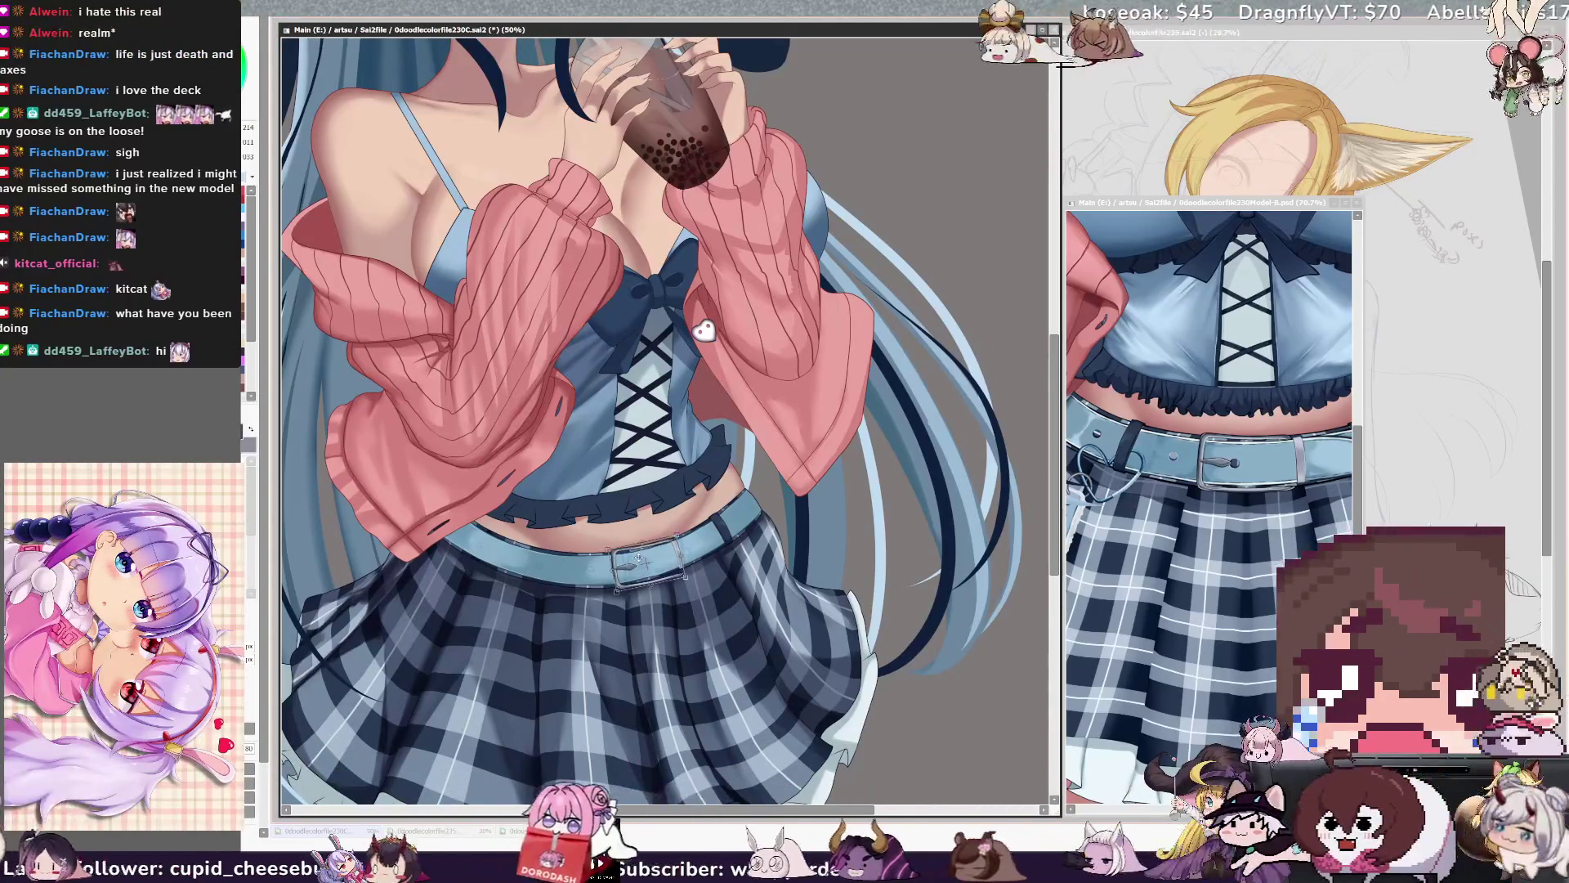
drag(663, 562, 708, 546)
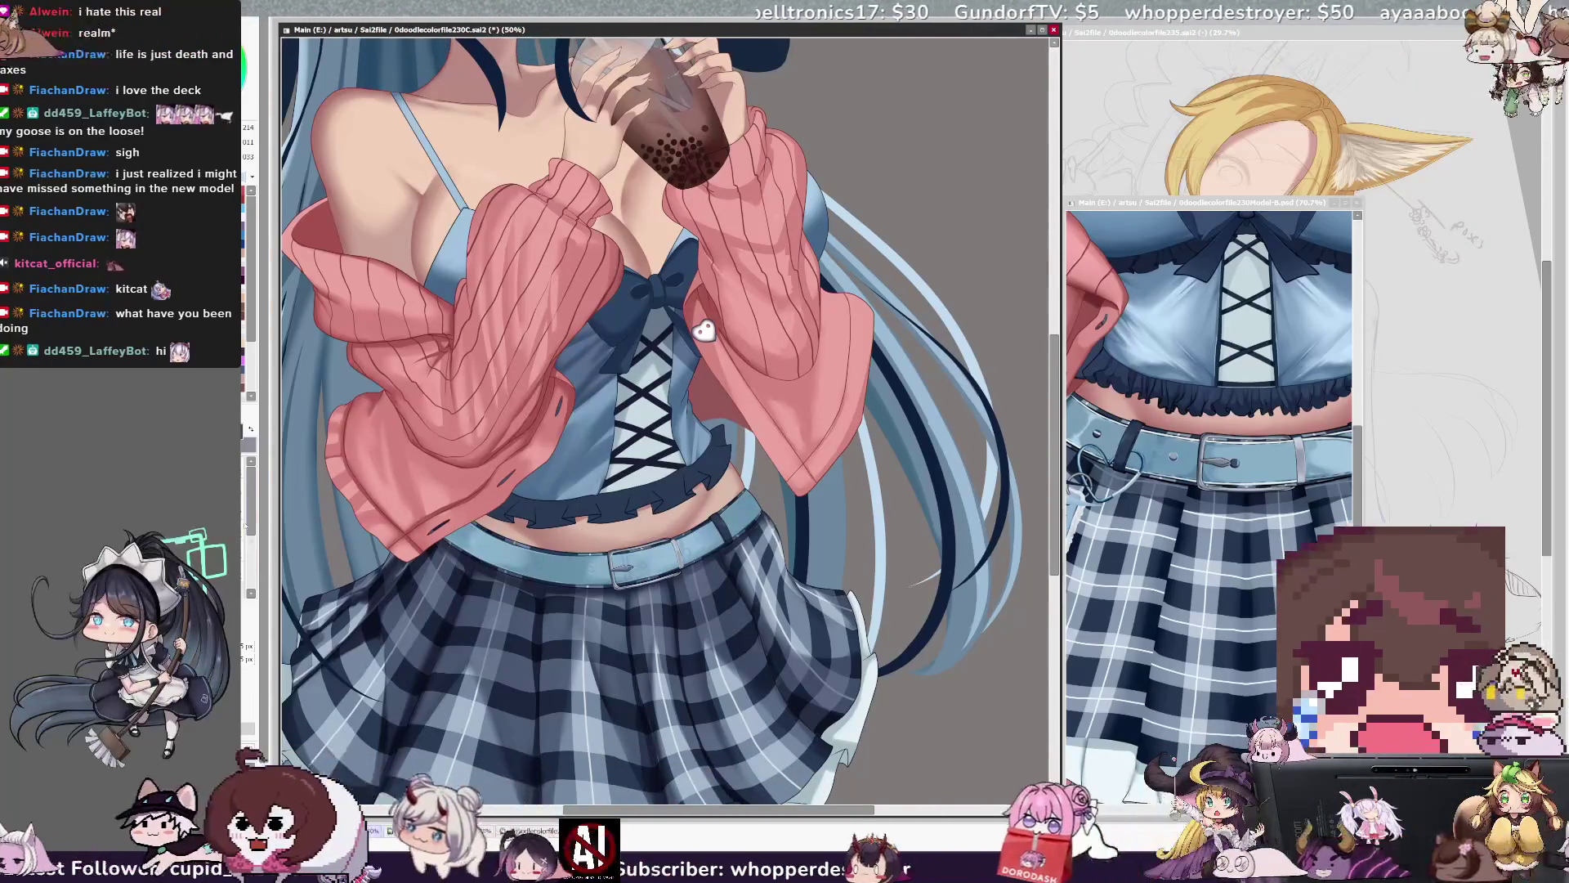
key(Return)
mouse_move(704, 330)
mouse_down()
mouse_move(761, 442)
mouse_move(848, 474)
mouse_move(913, 591)
mouse_up()
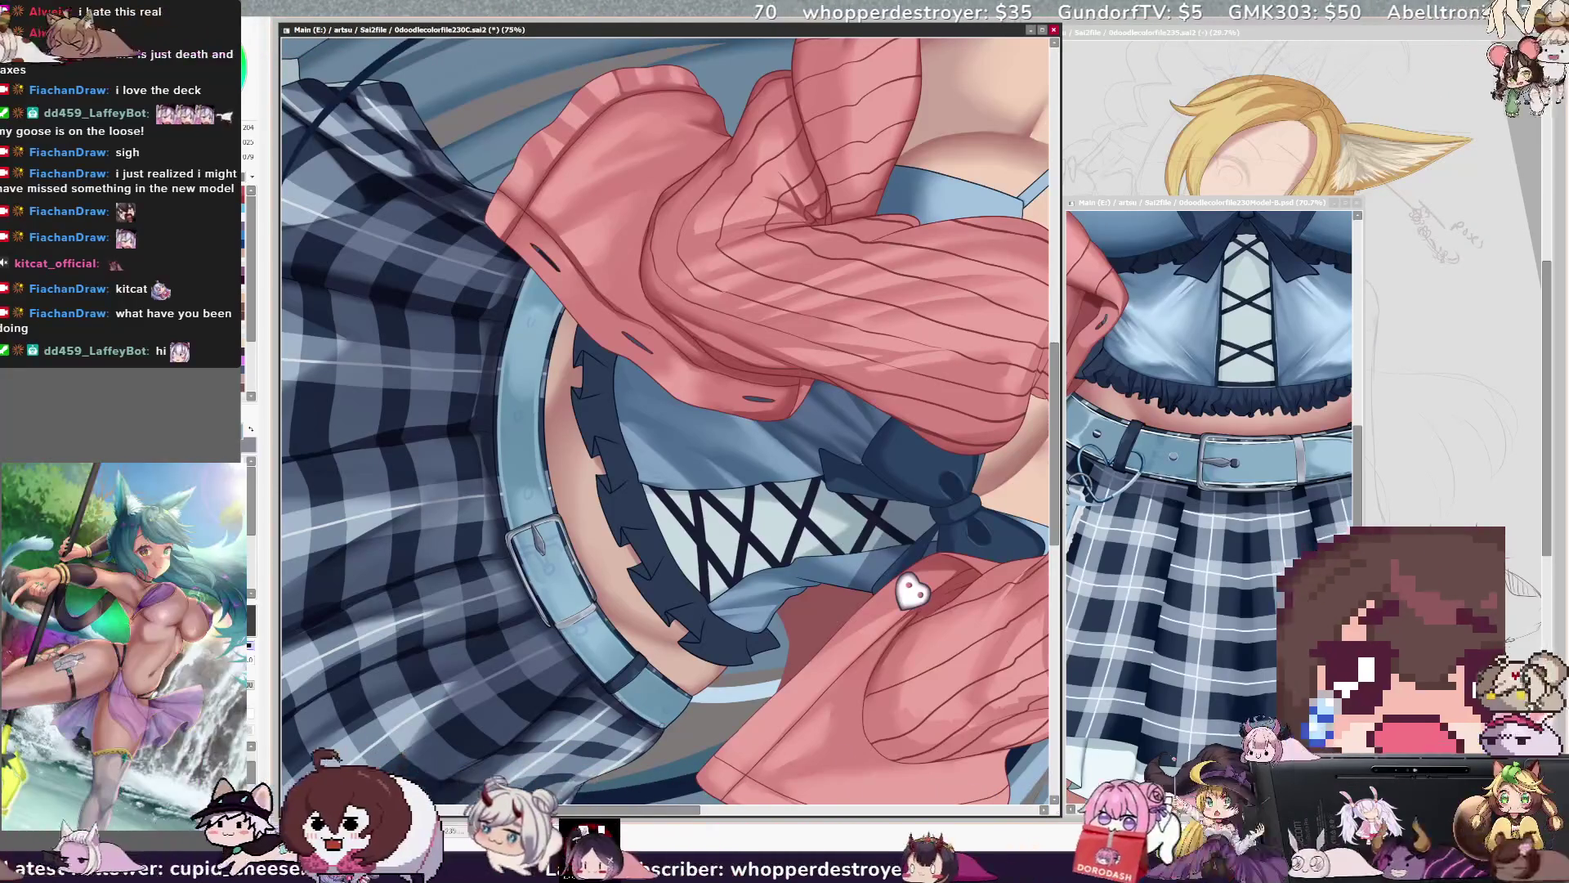
Tilt the view and switch to a smaller brush and new colour to shade the belt and buckle.
drag(913, 593, 827, 672)
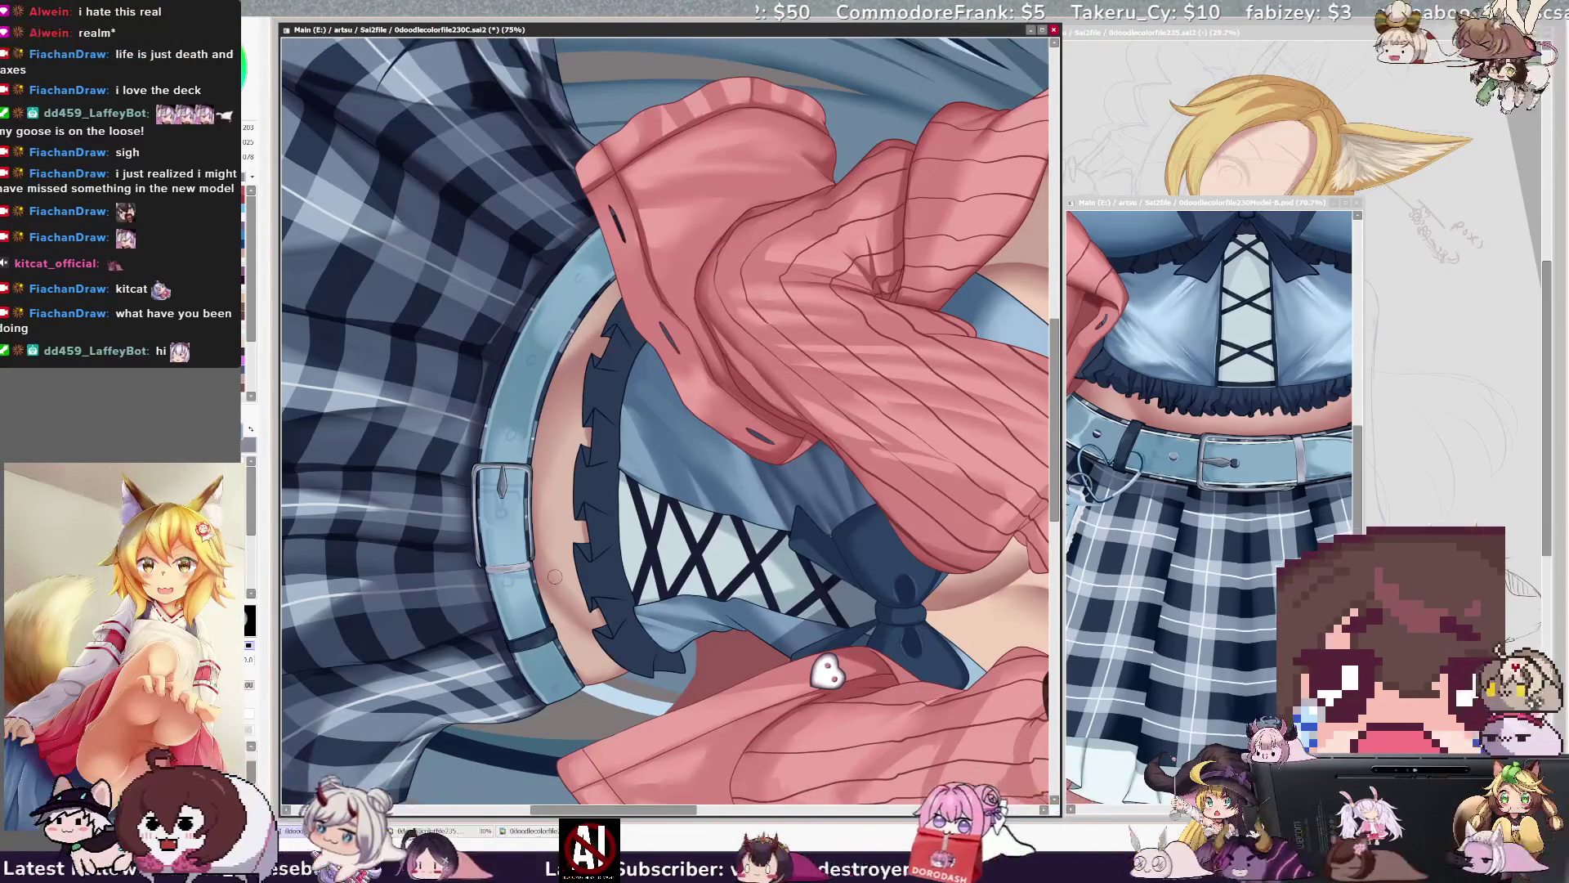
key(bracketleft)
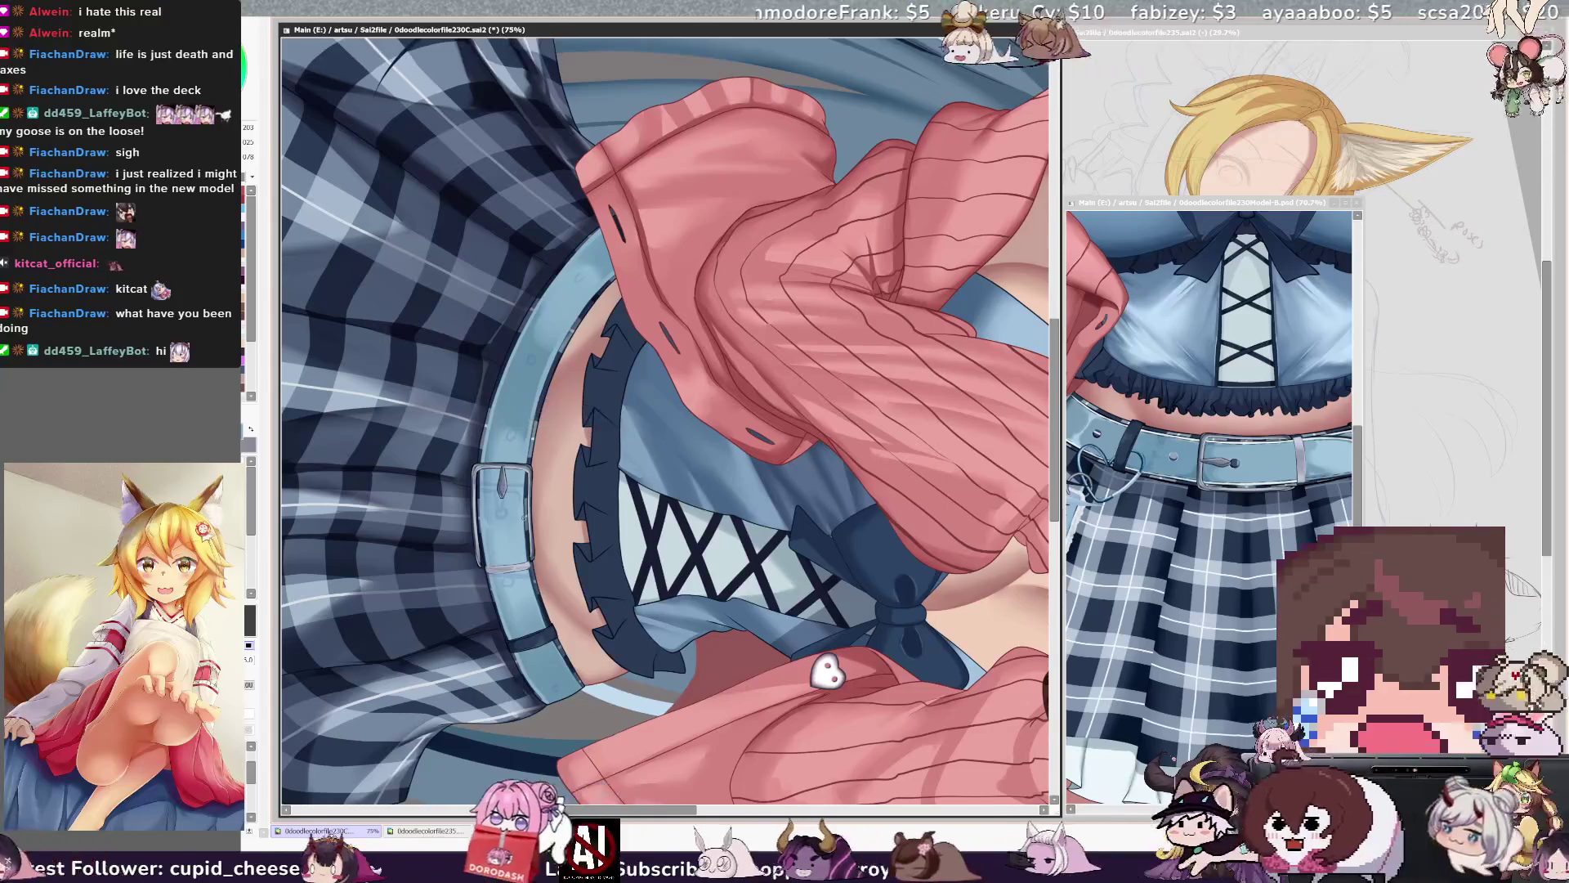
key(bracketright)
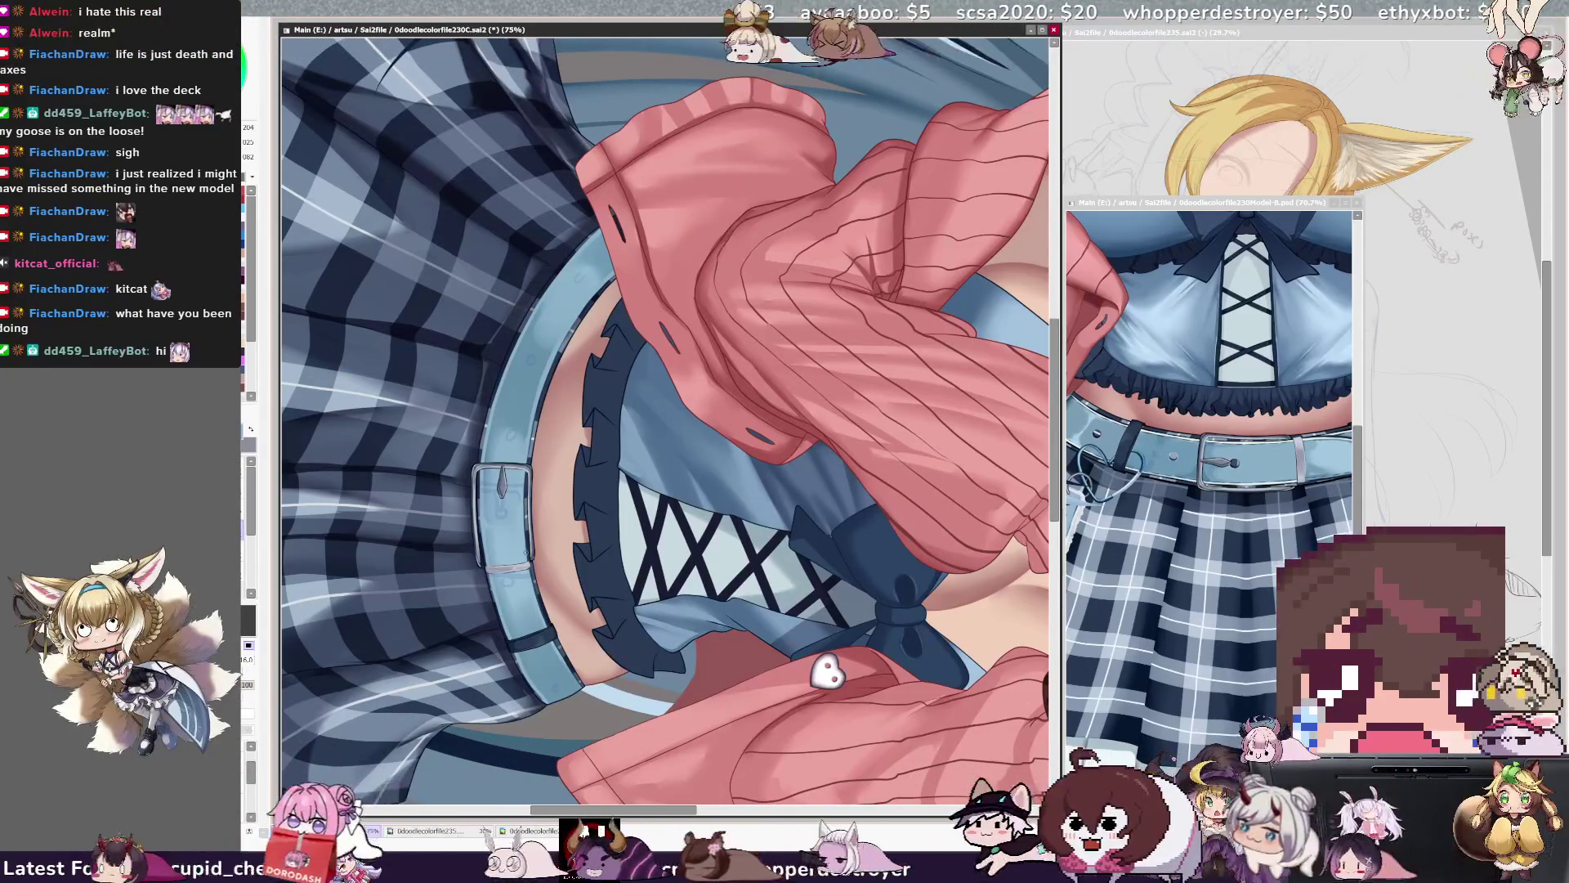
key(bracketright)
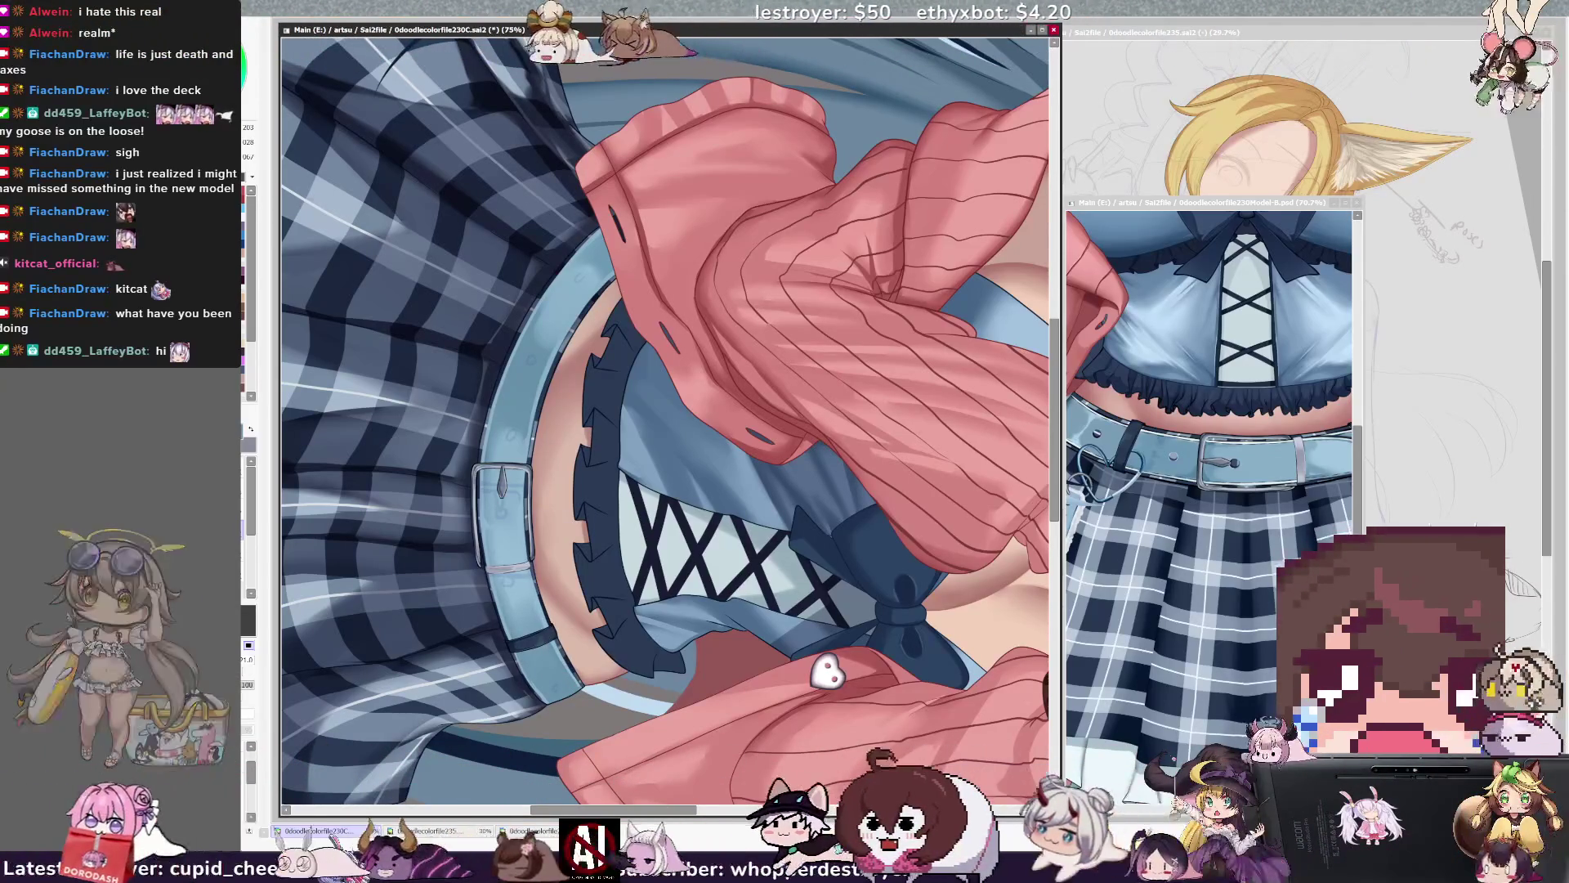
key(e)
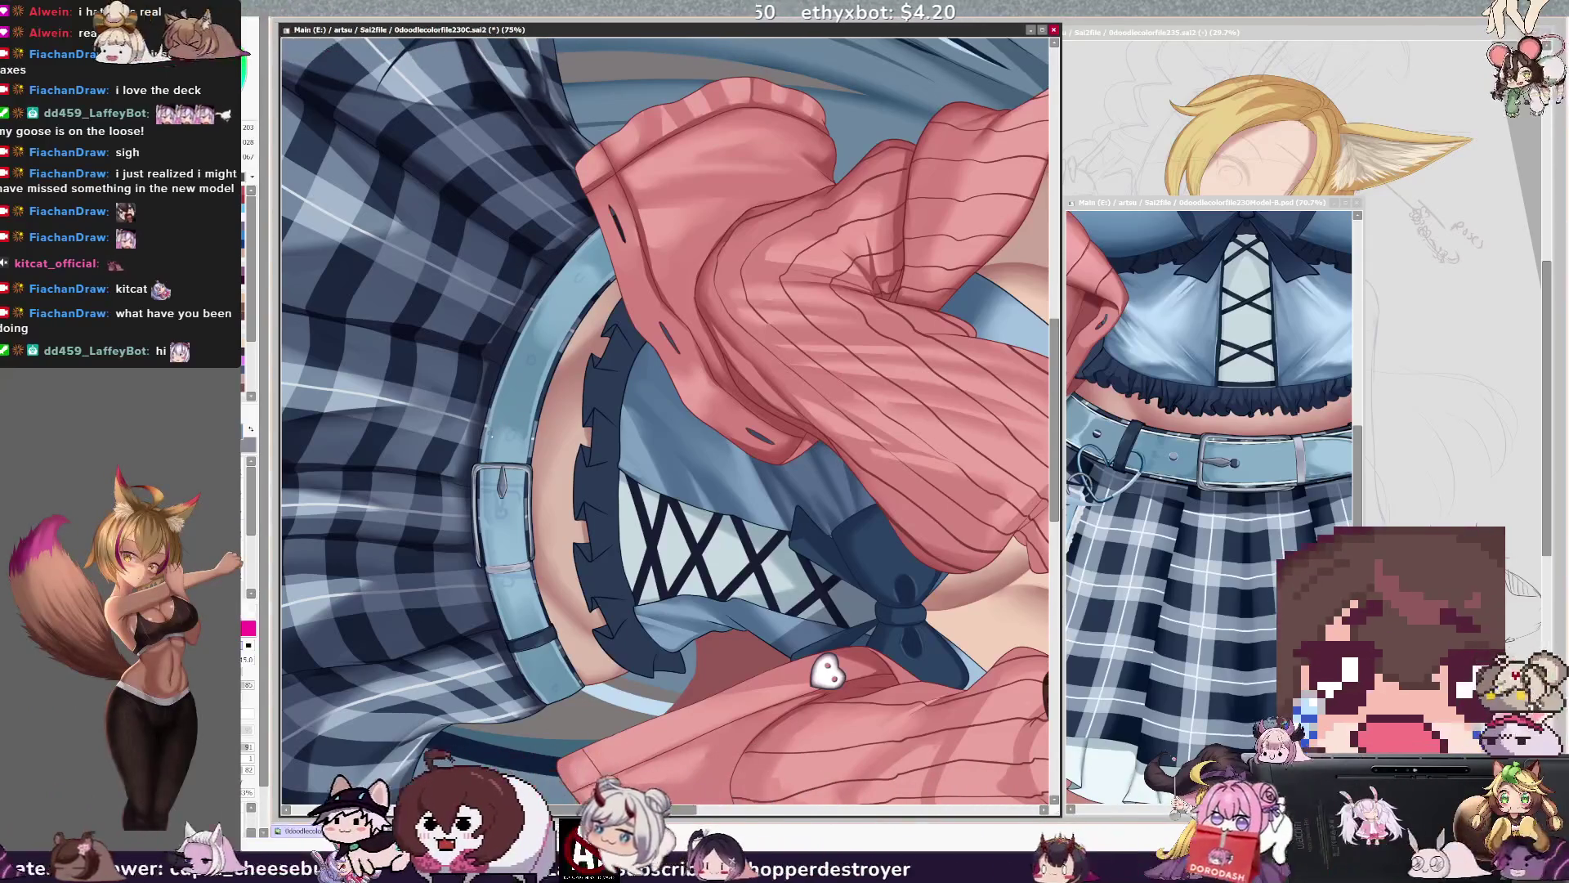
key(bracketleft)
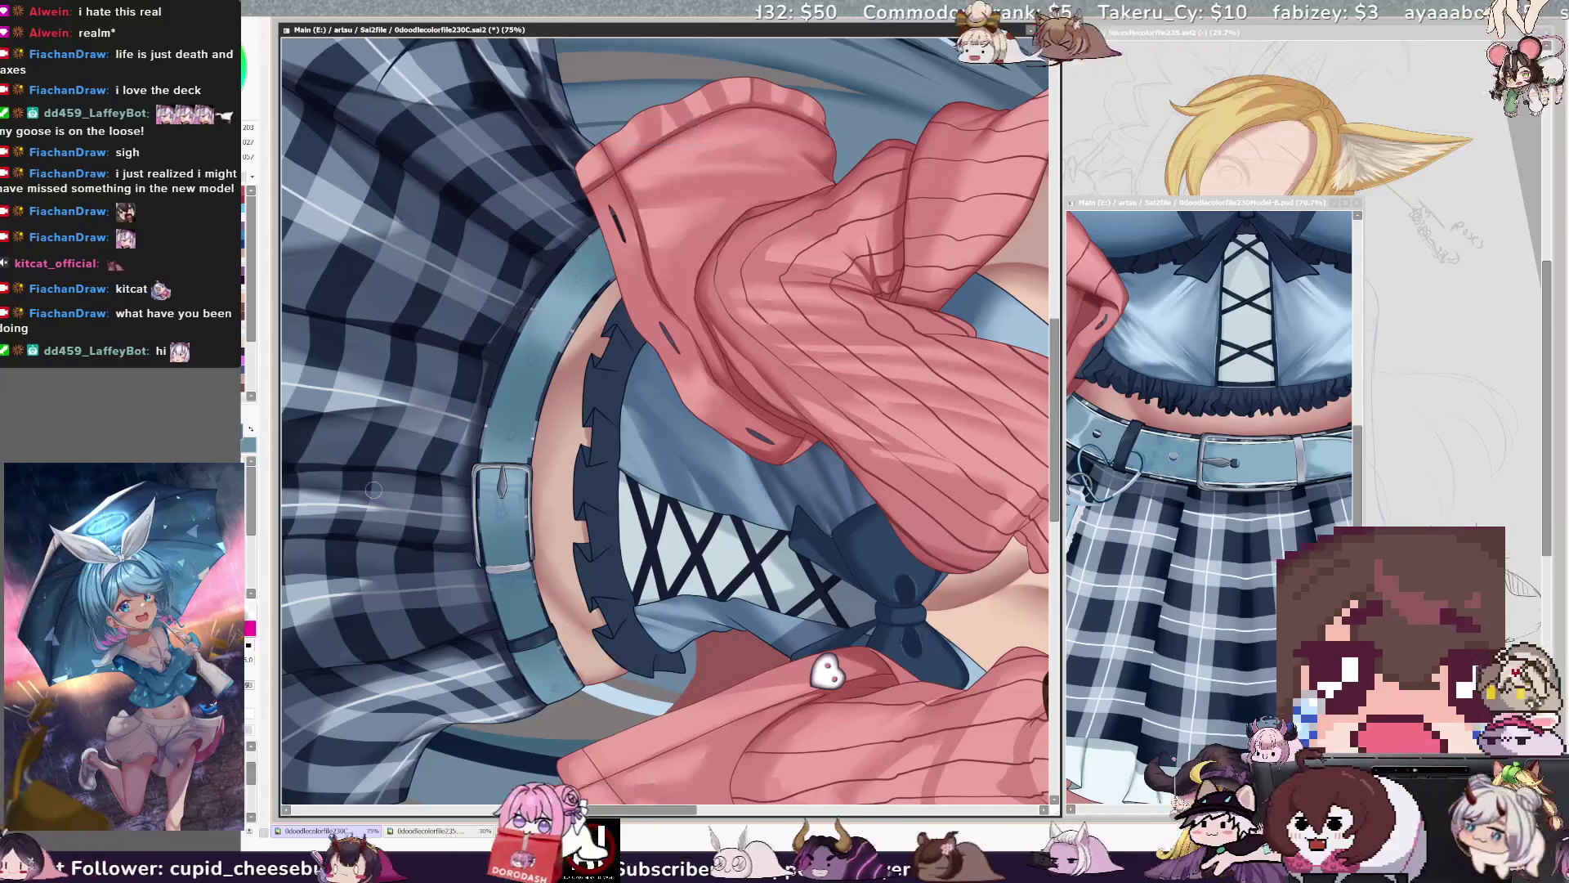
key(Delete)
key(Delete)
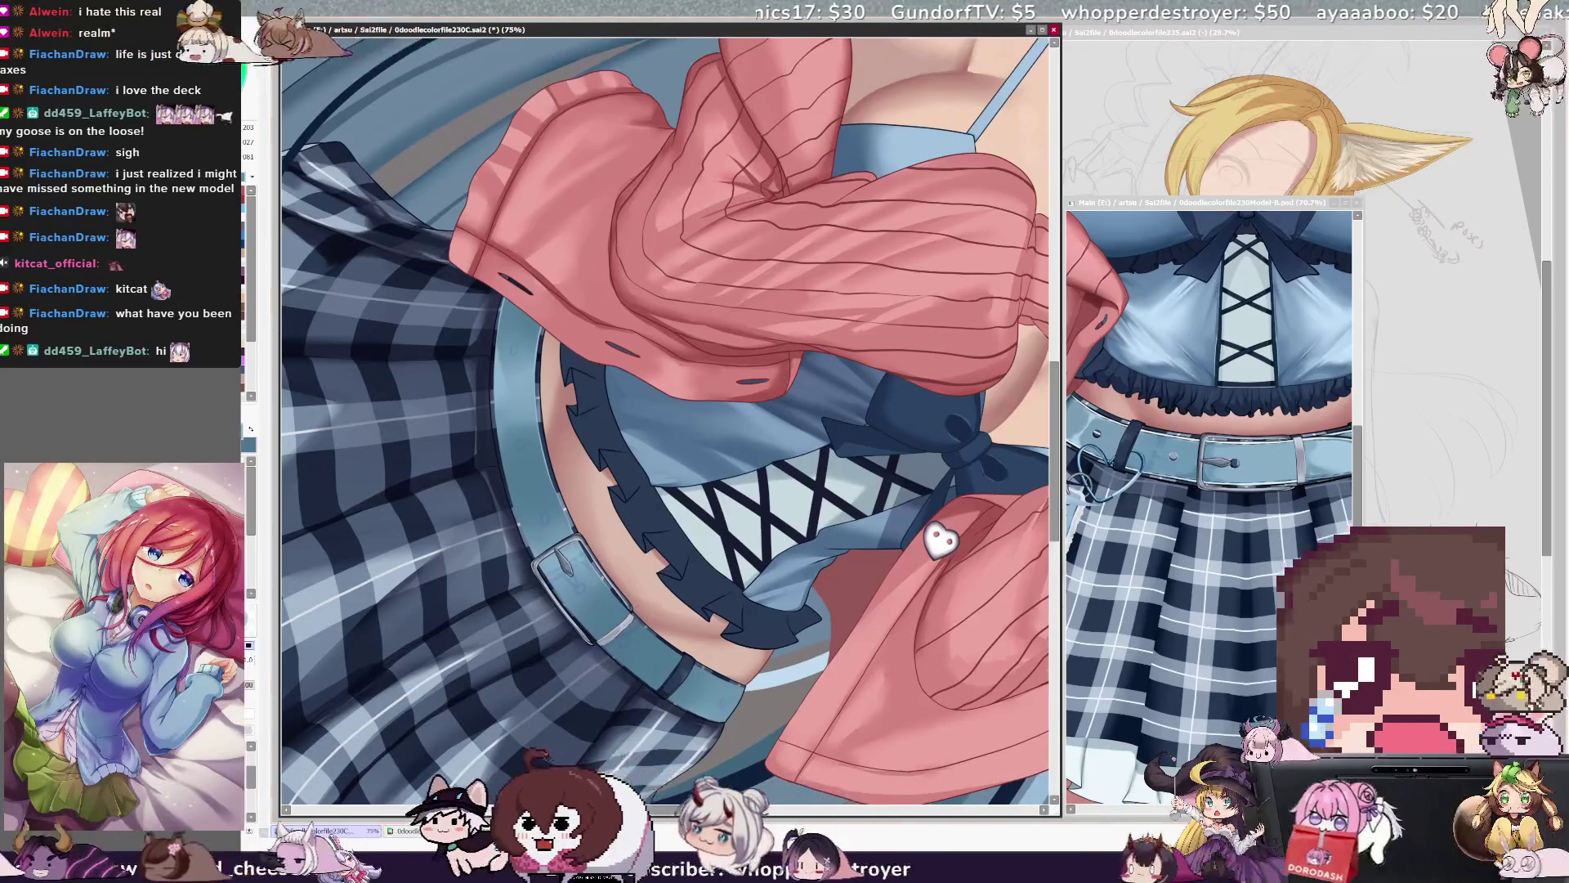
Select Layer48, pick a new colour and brush size, then reset the view upright over the corset.
key(End)
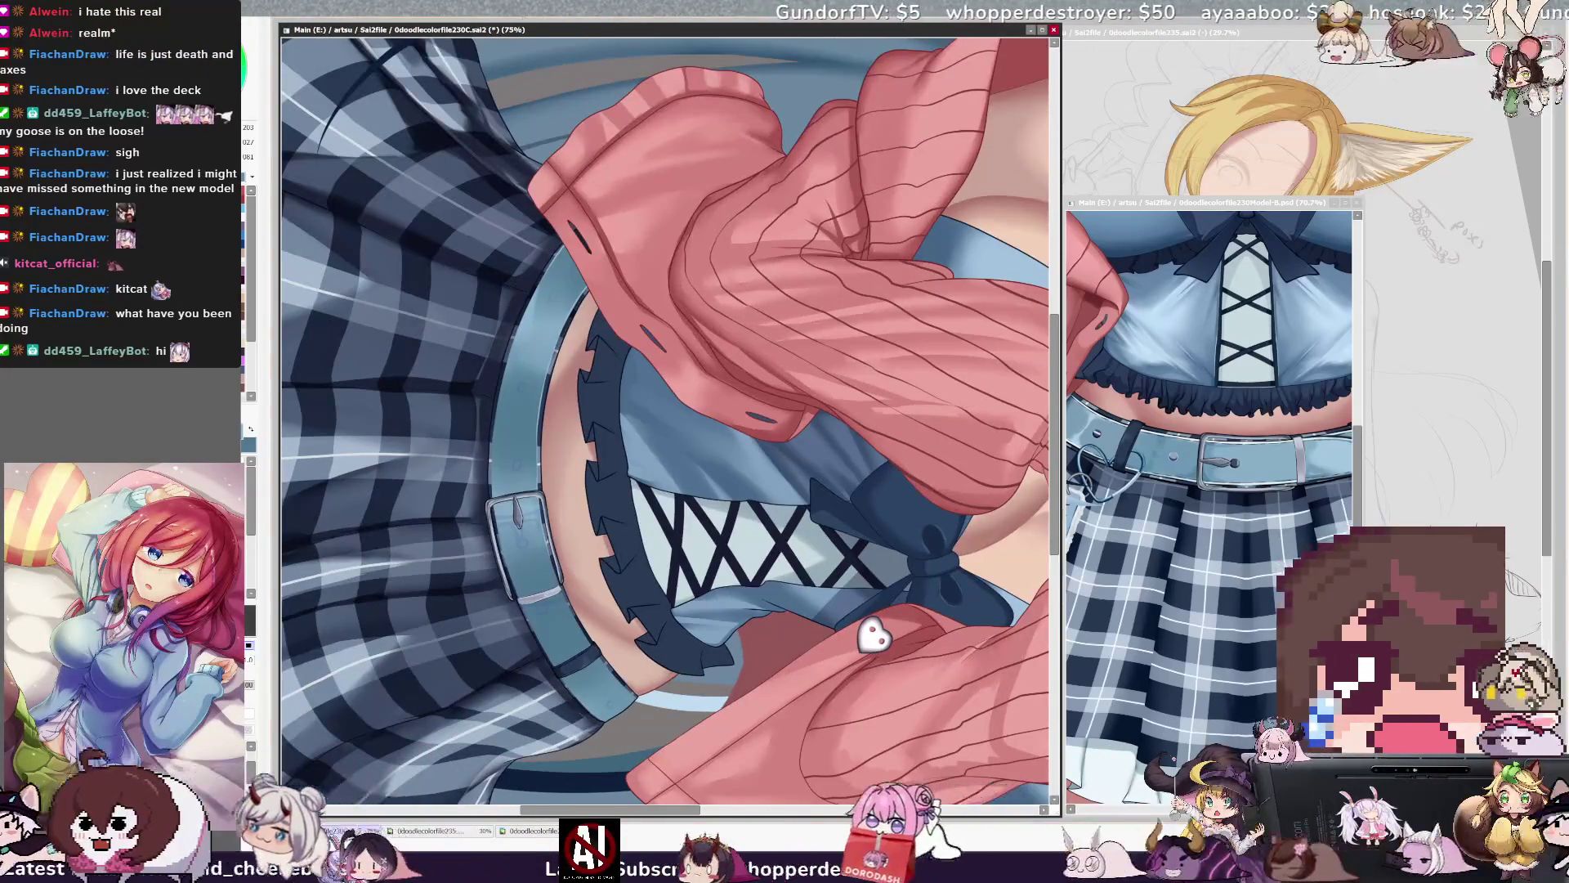
key(End)
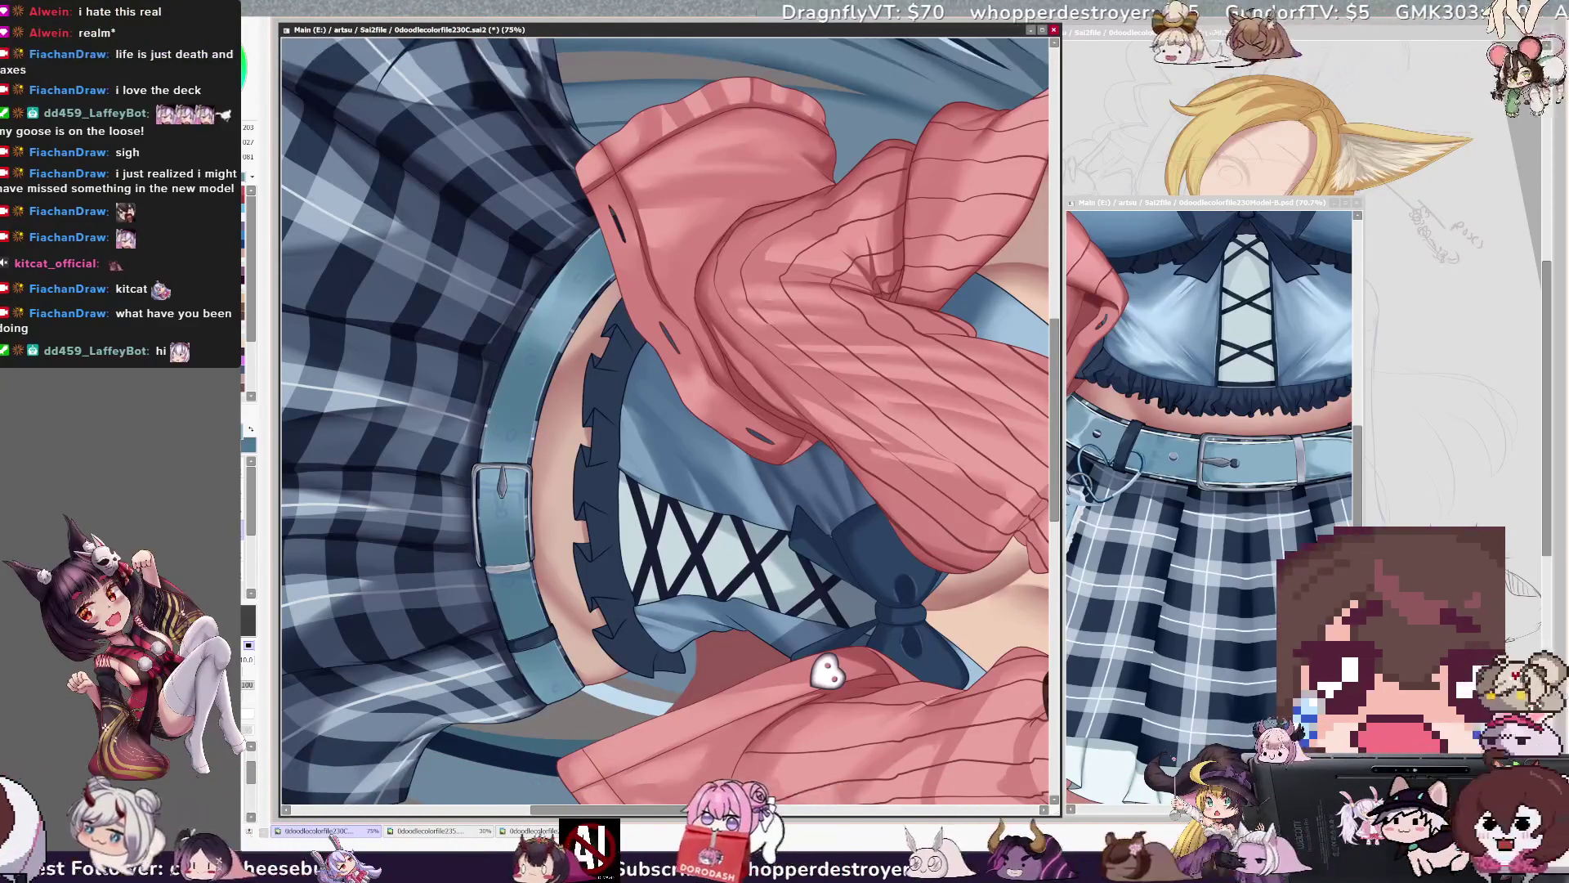
ctrl+shift+click(528, 347)
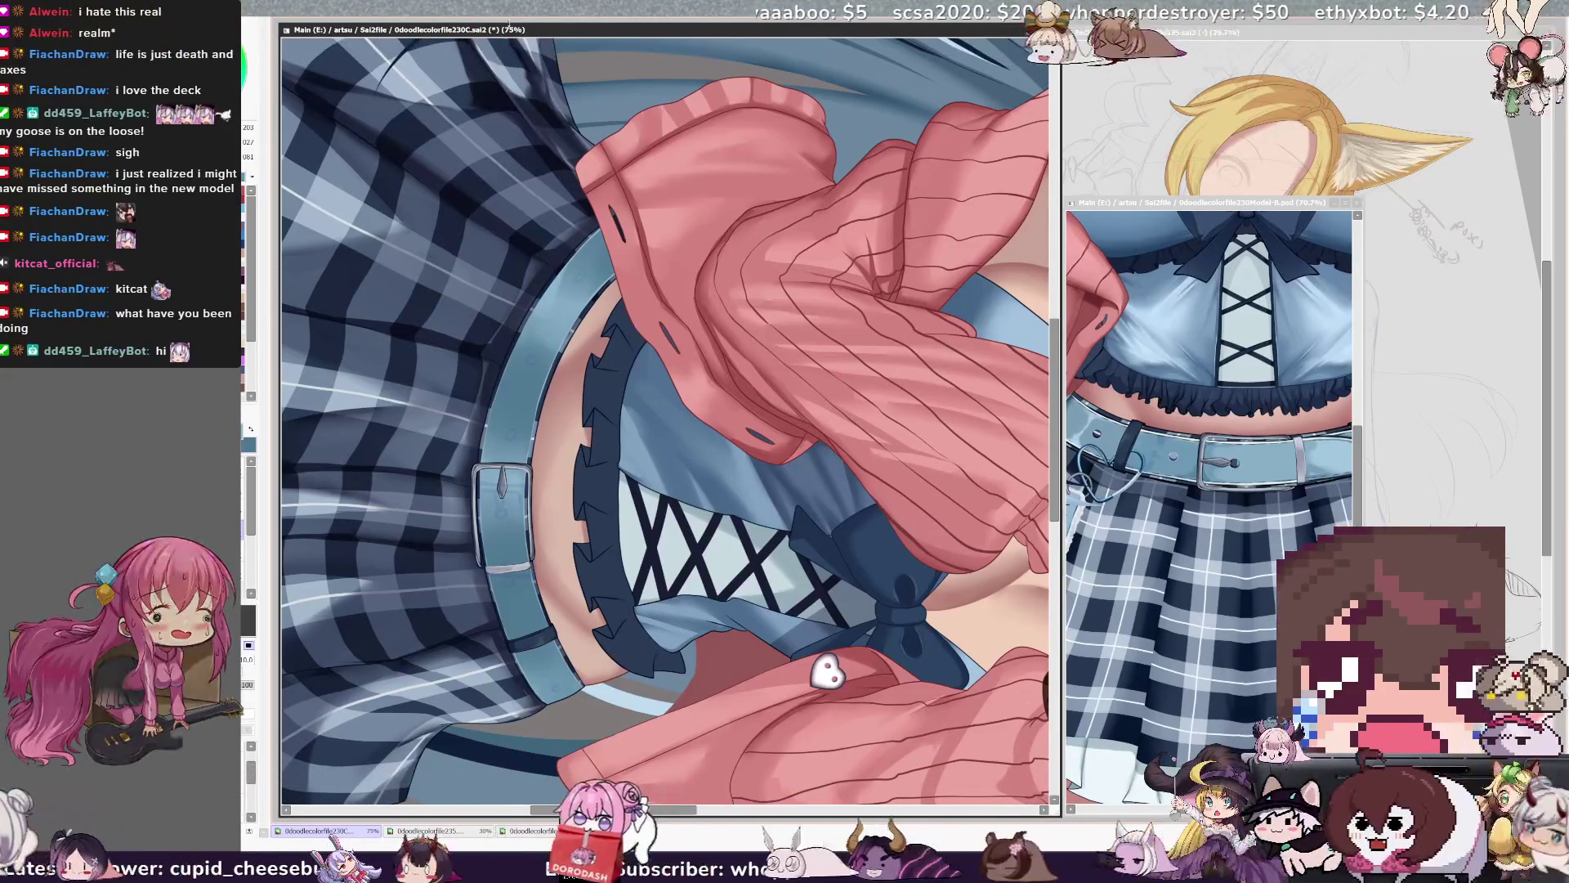
key(Delete)
key(Delete)
key(Delete)
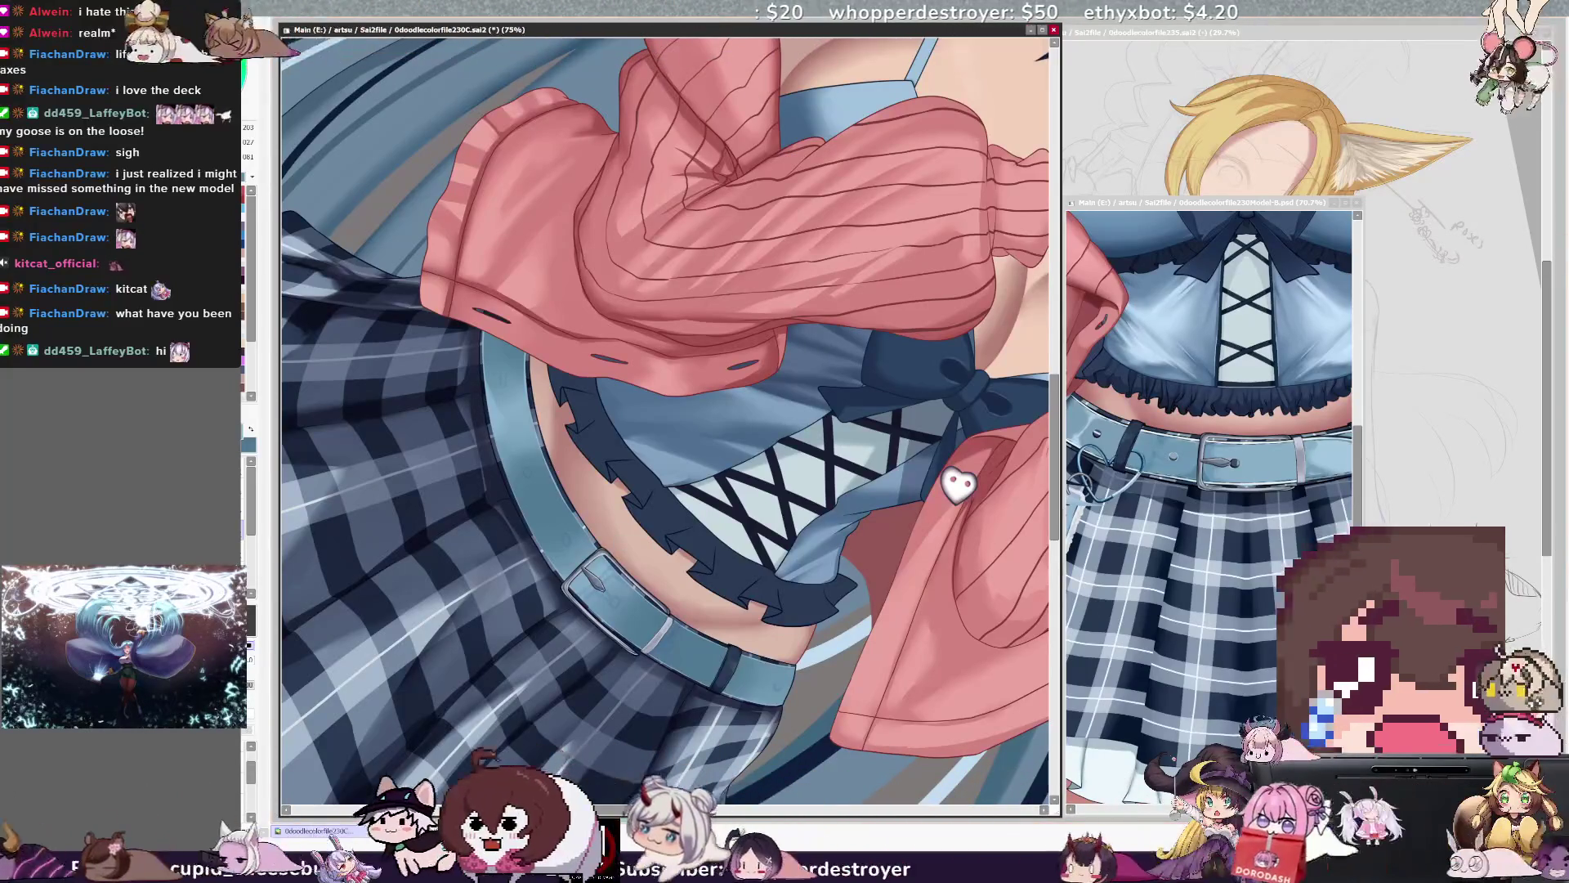
key(End)
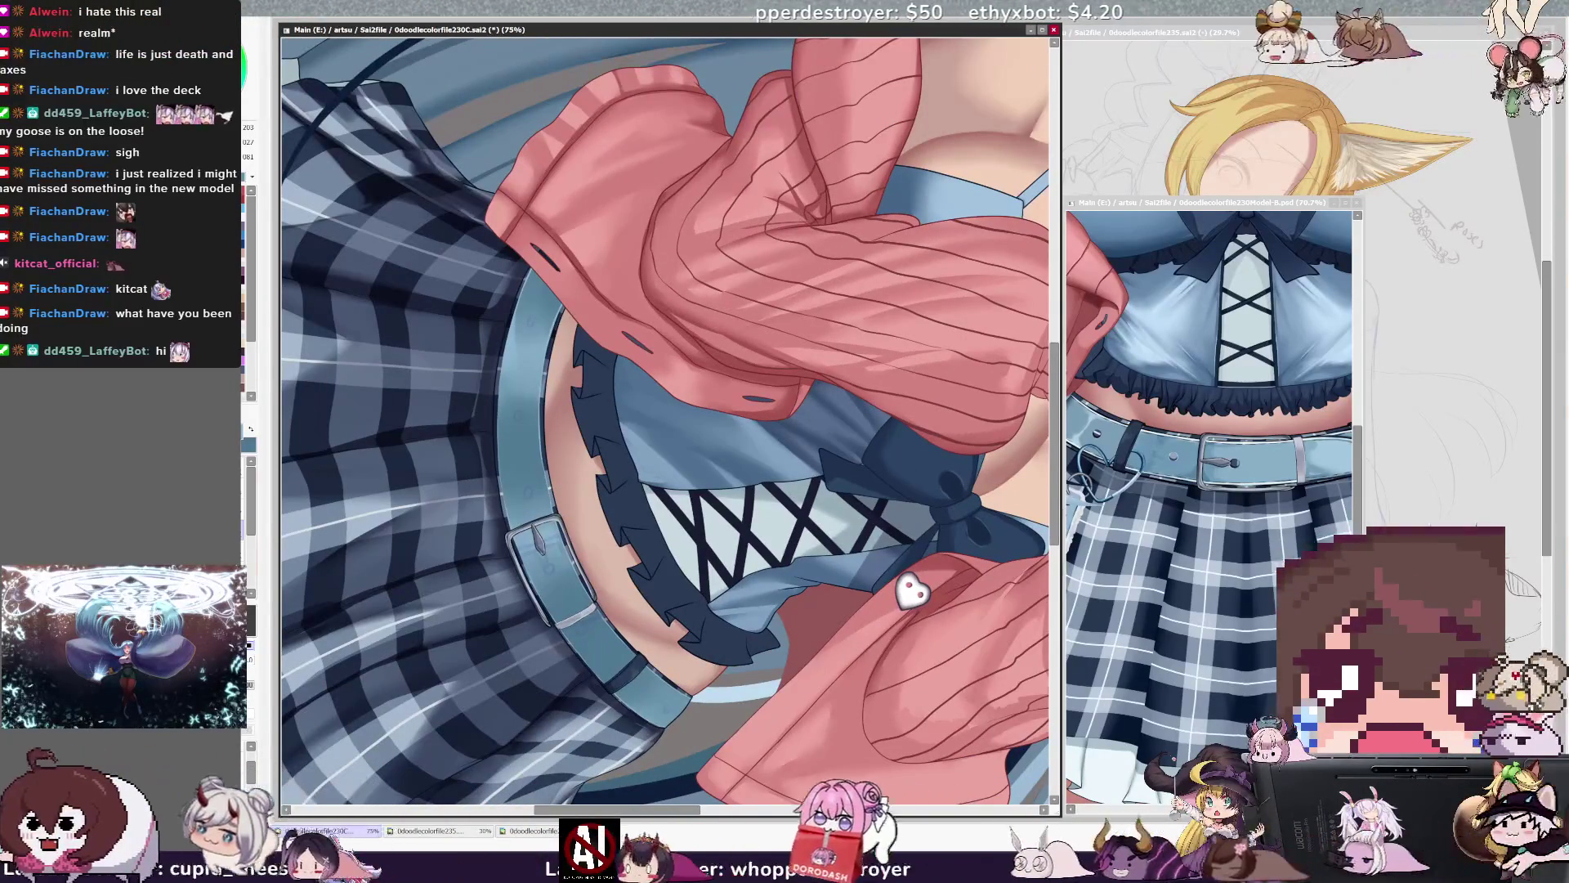
key(x)
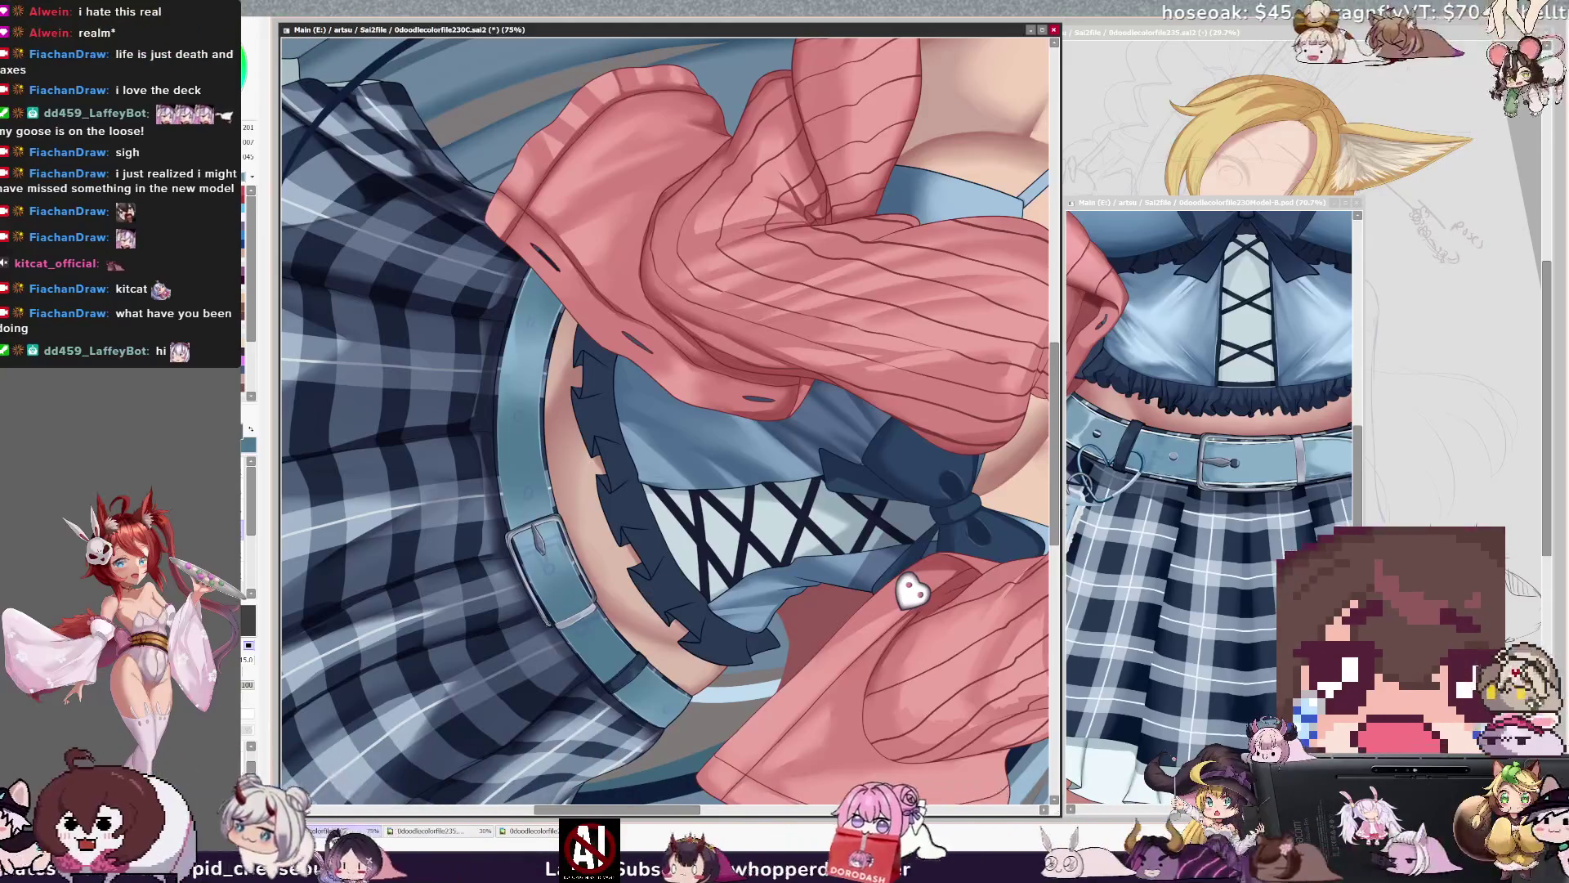
key(ctrl+alt)
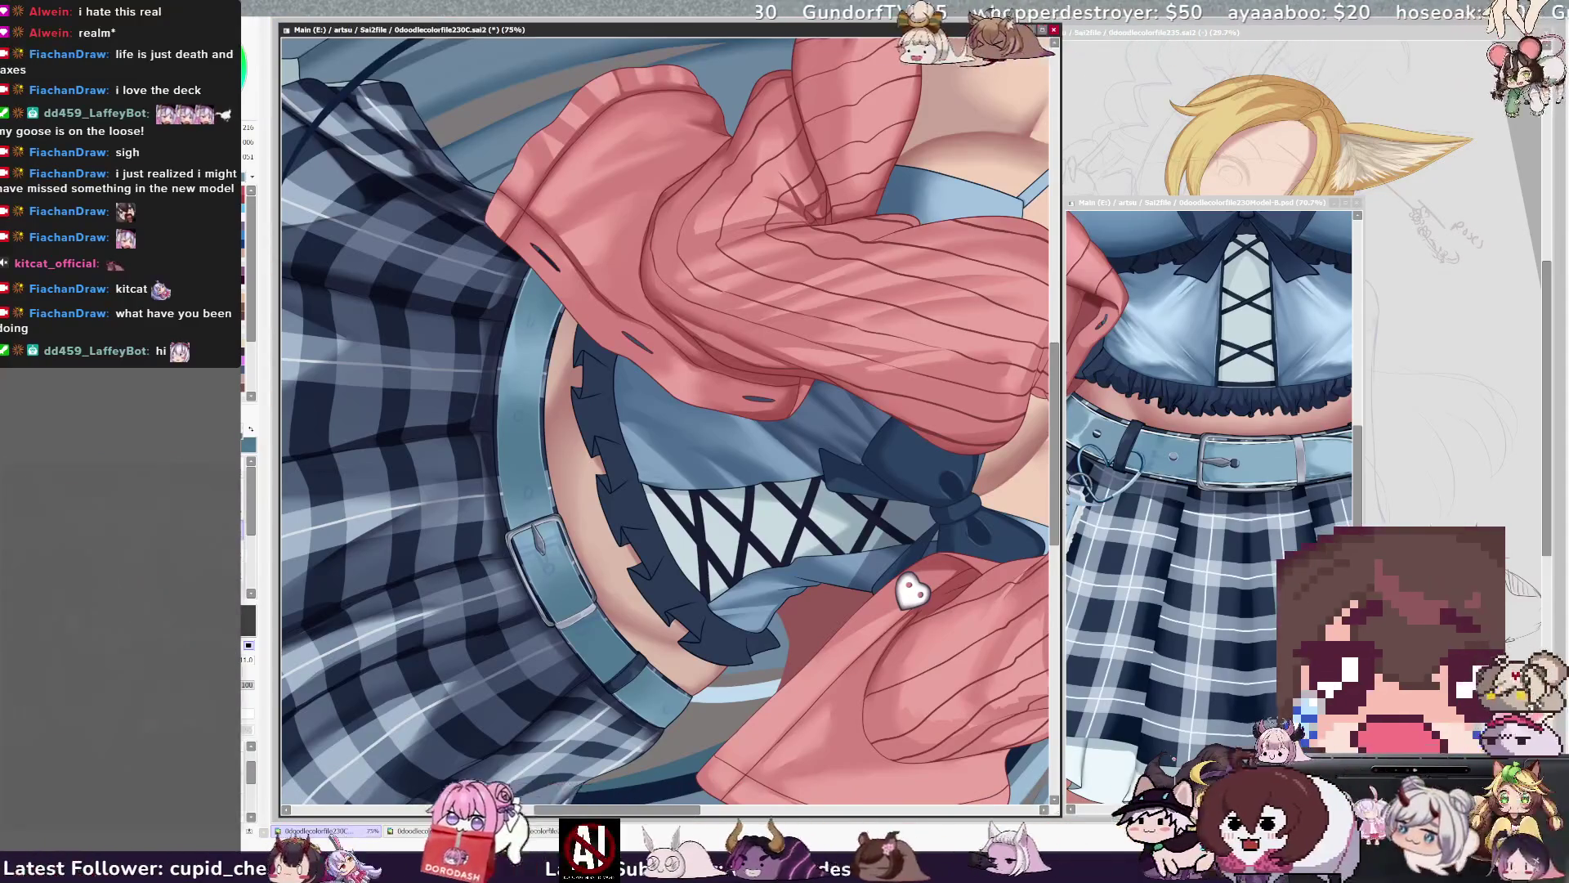
key(Home)
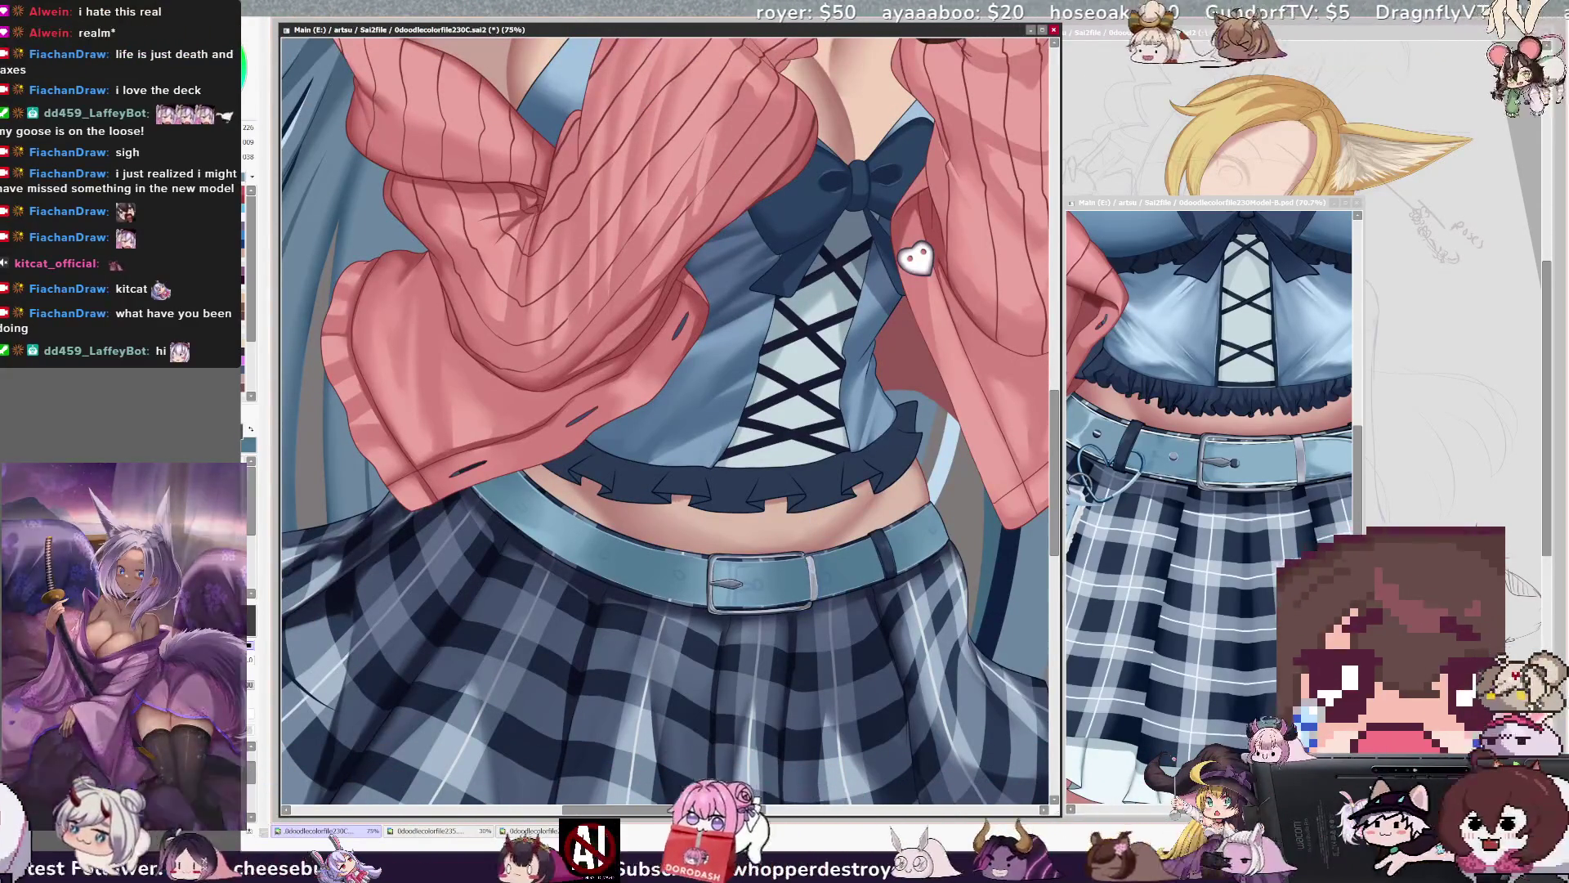
Sample belt colours from Layer62 and enlarge the brush from 8 to about 28.
alt+click(812, 562)
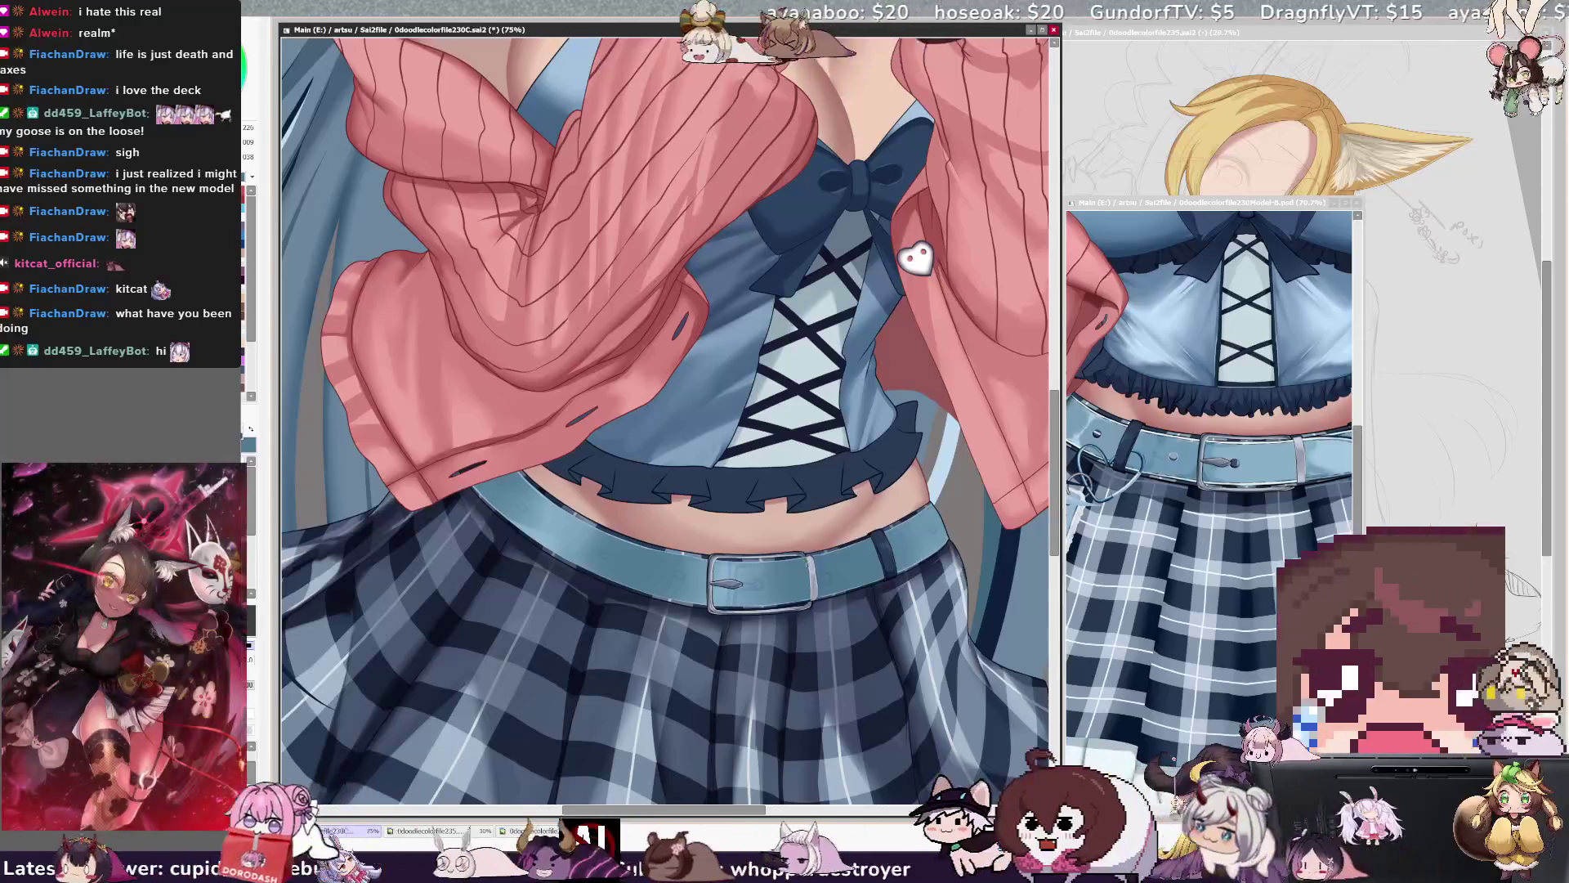
alt+click(810, 547)
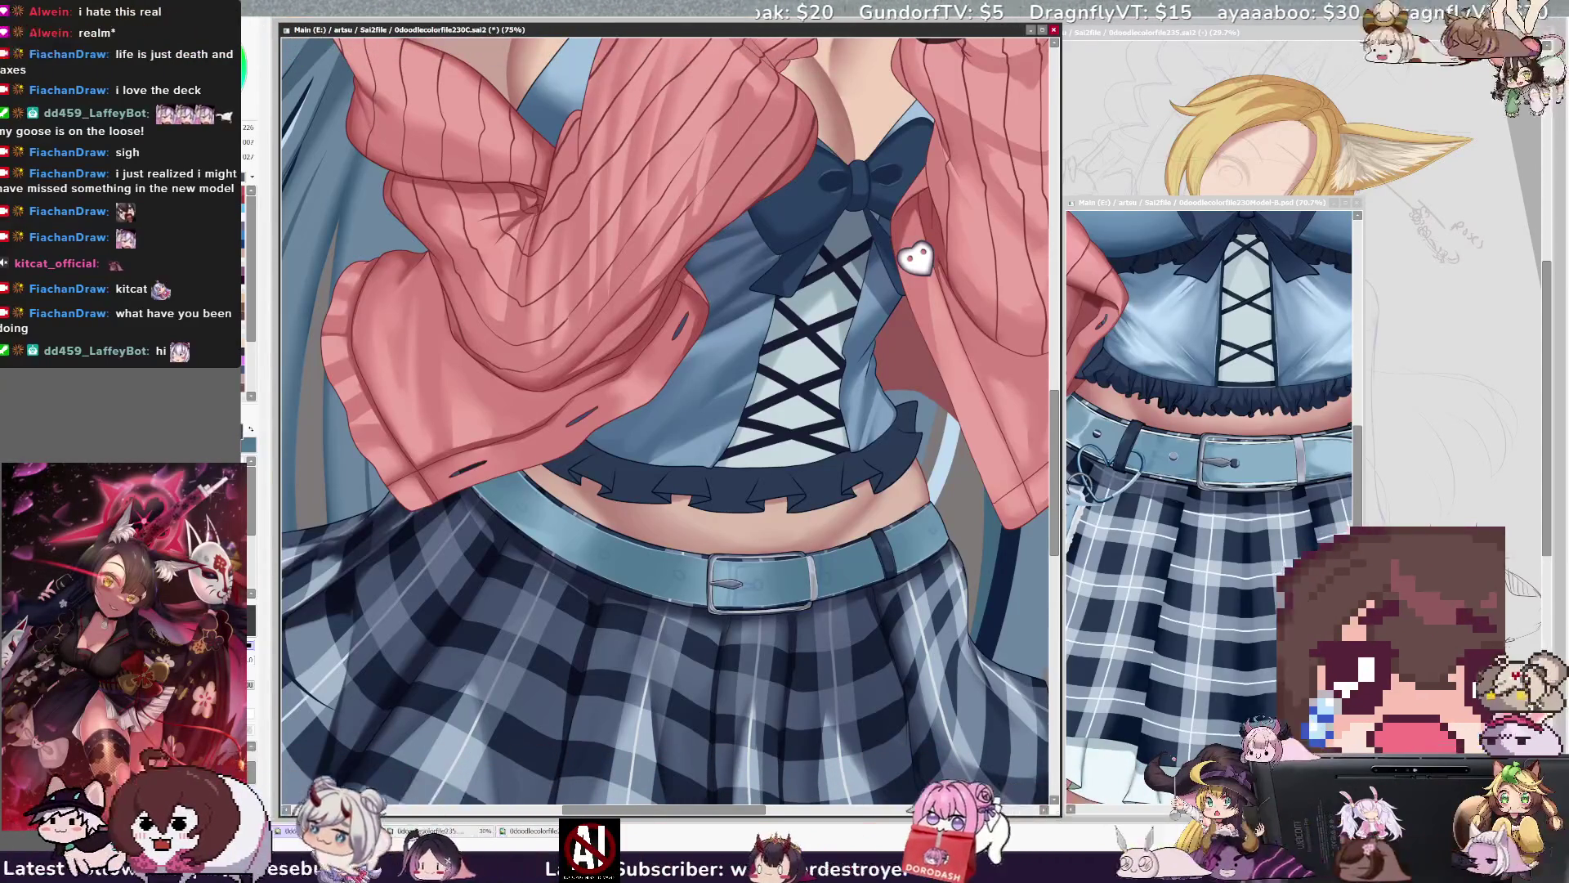
key(bracketleft)
key(bracketleft)
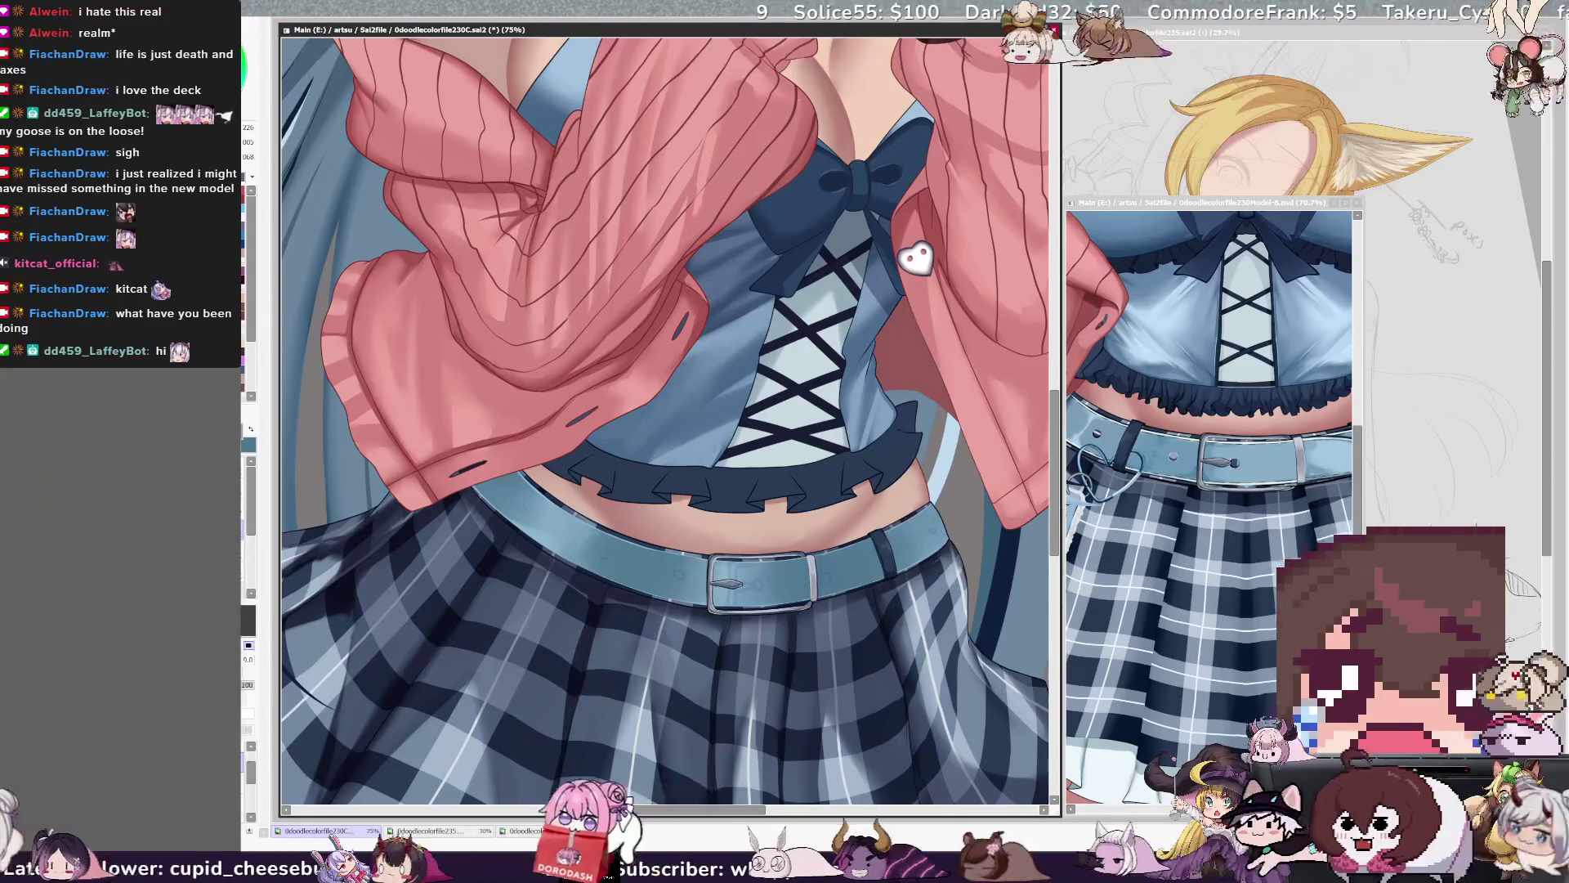
key(bracketleft)
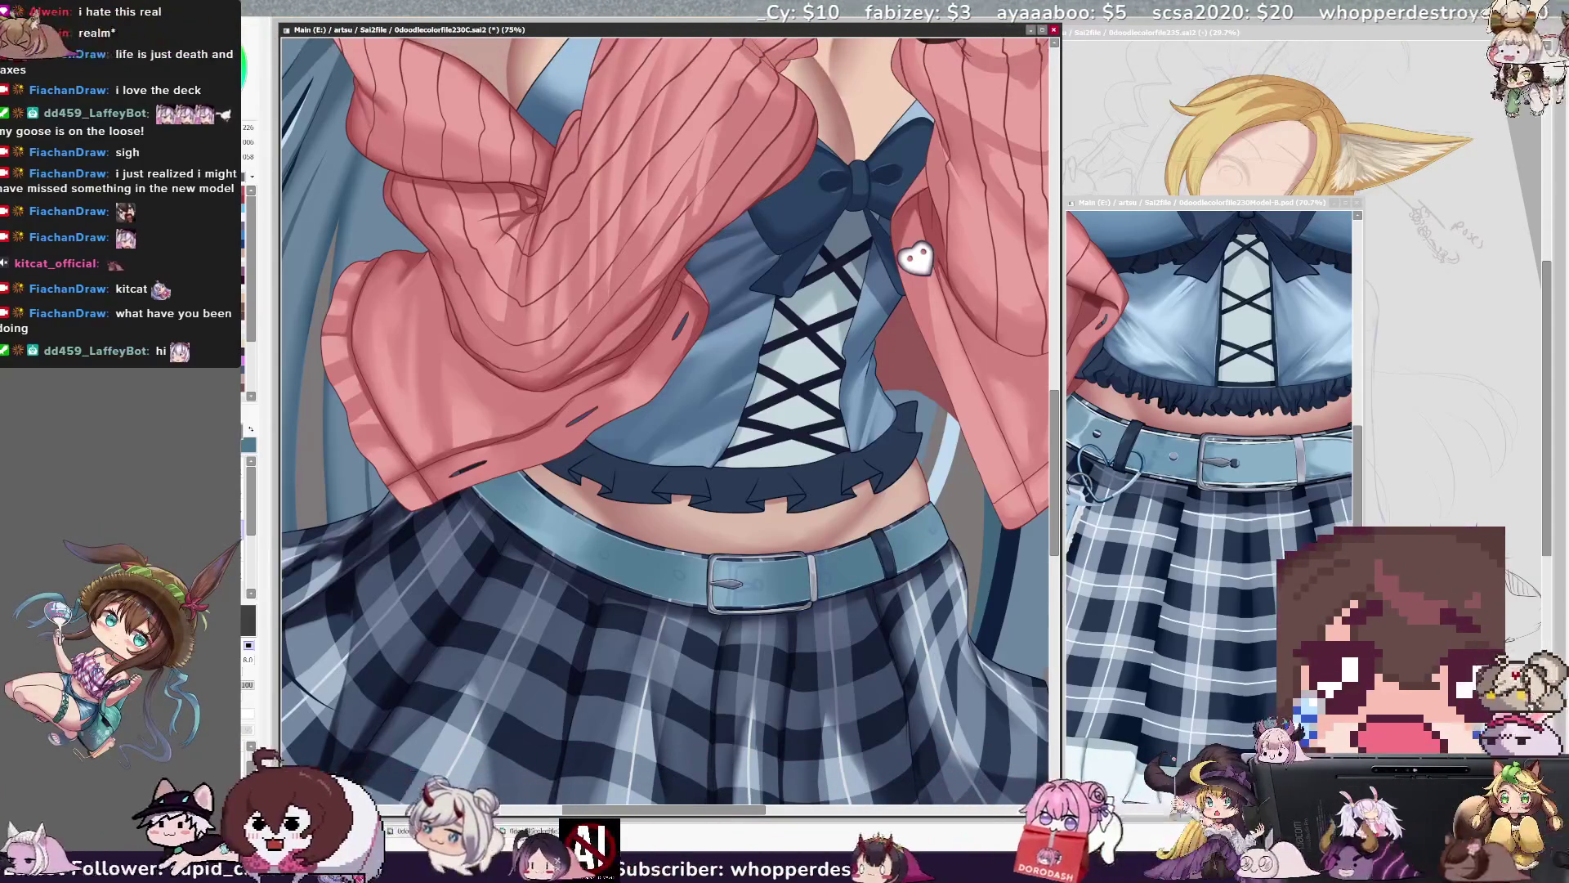
drag(756, 467, 764, 467)
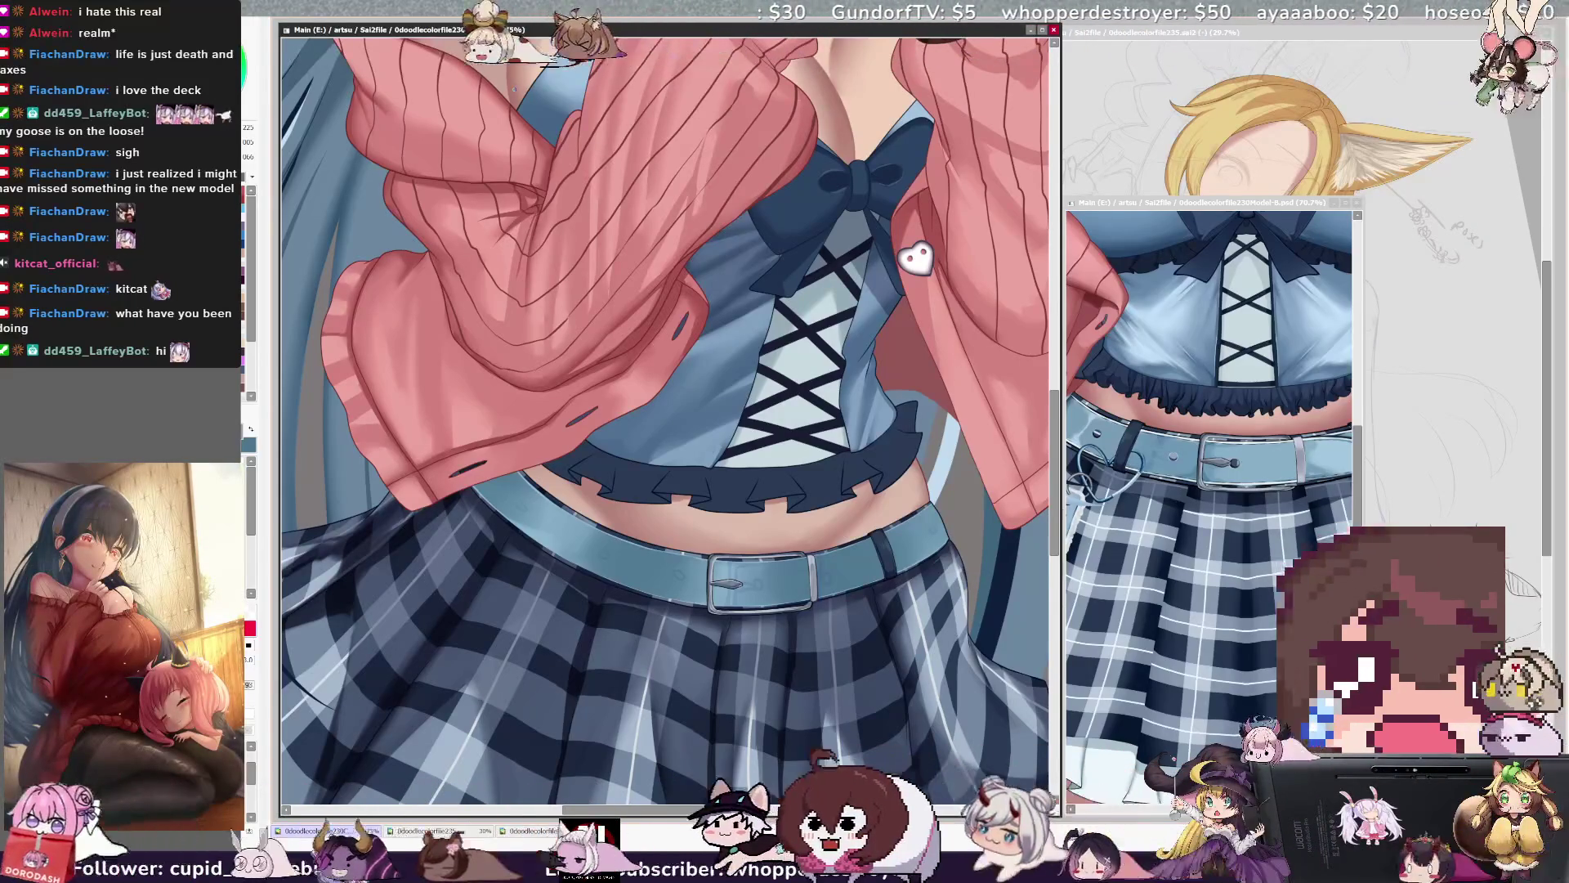
drag(622, 810, 646, 813)
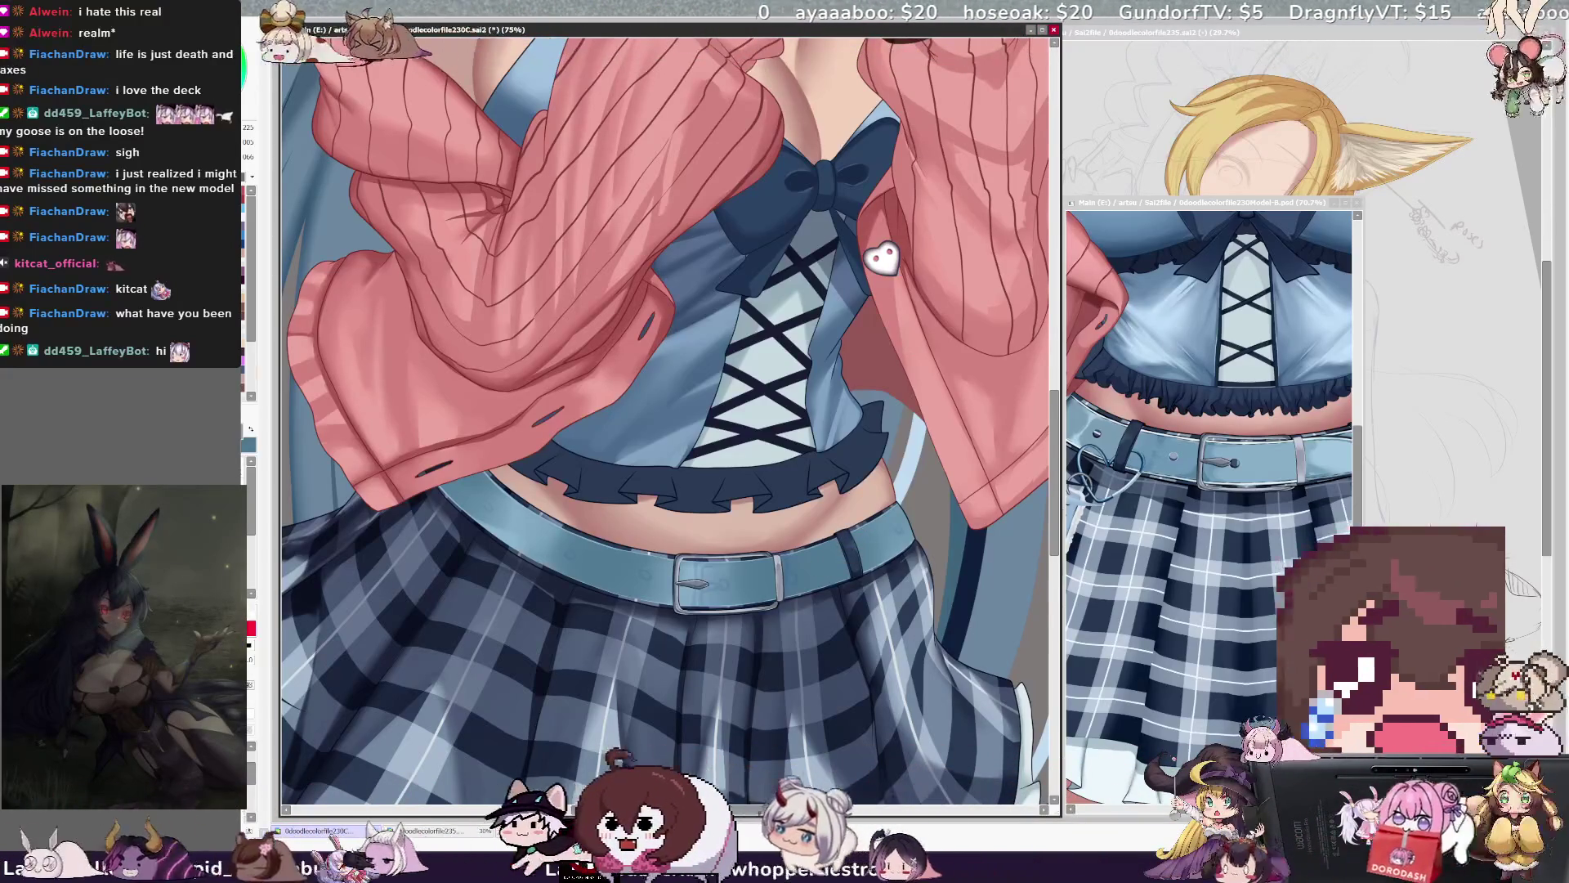
key(bracketleft)
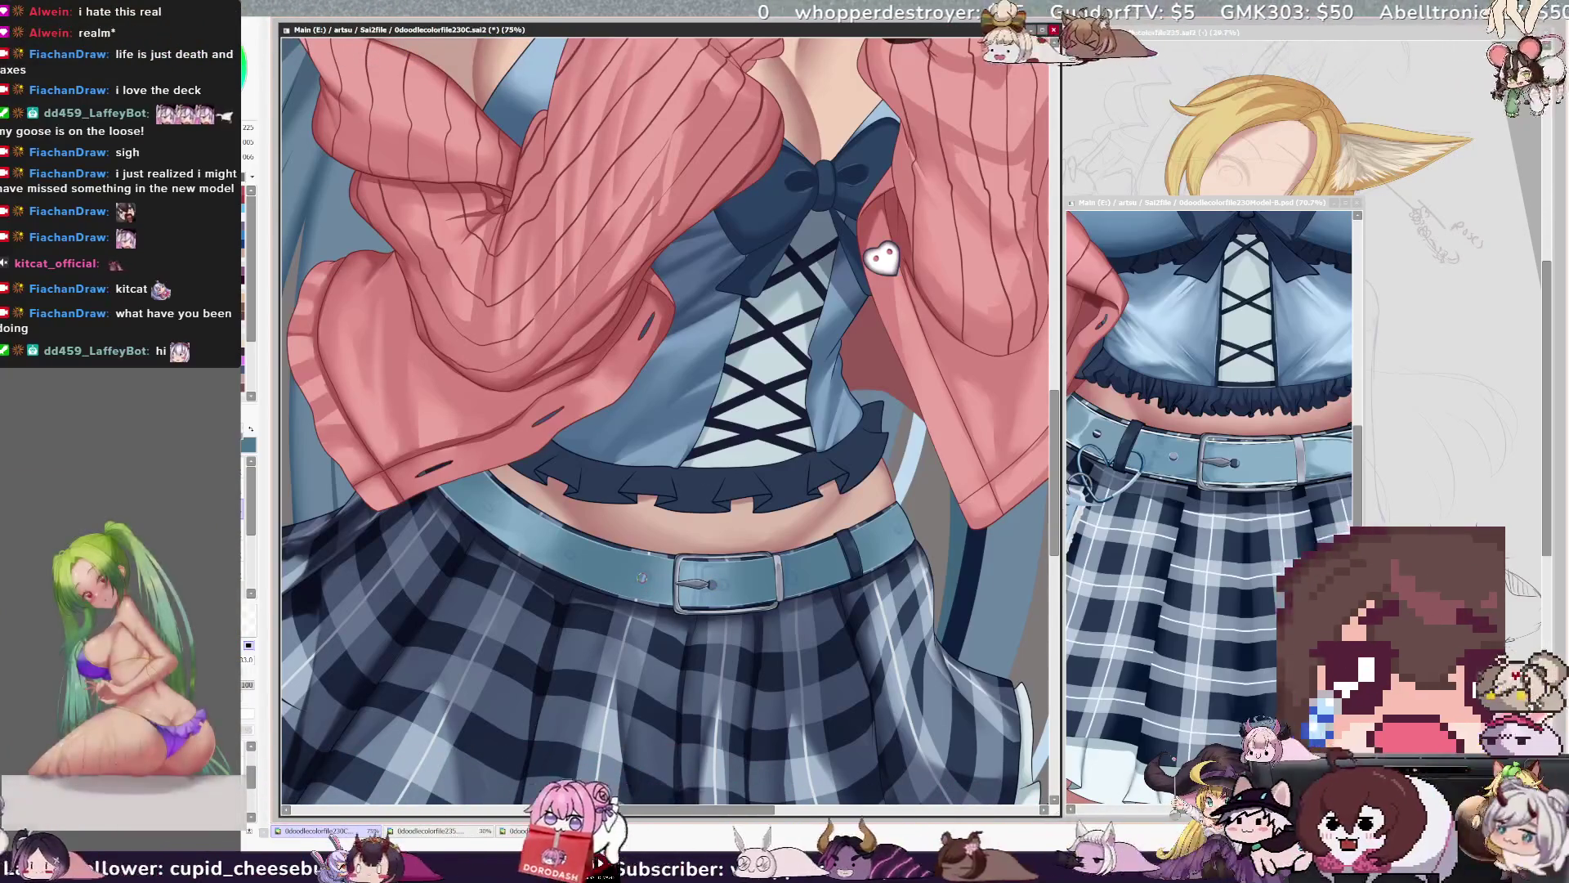
Dot dark holes along the light-blue belt with a size-40 brush.
click(564, 551)
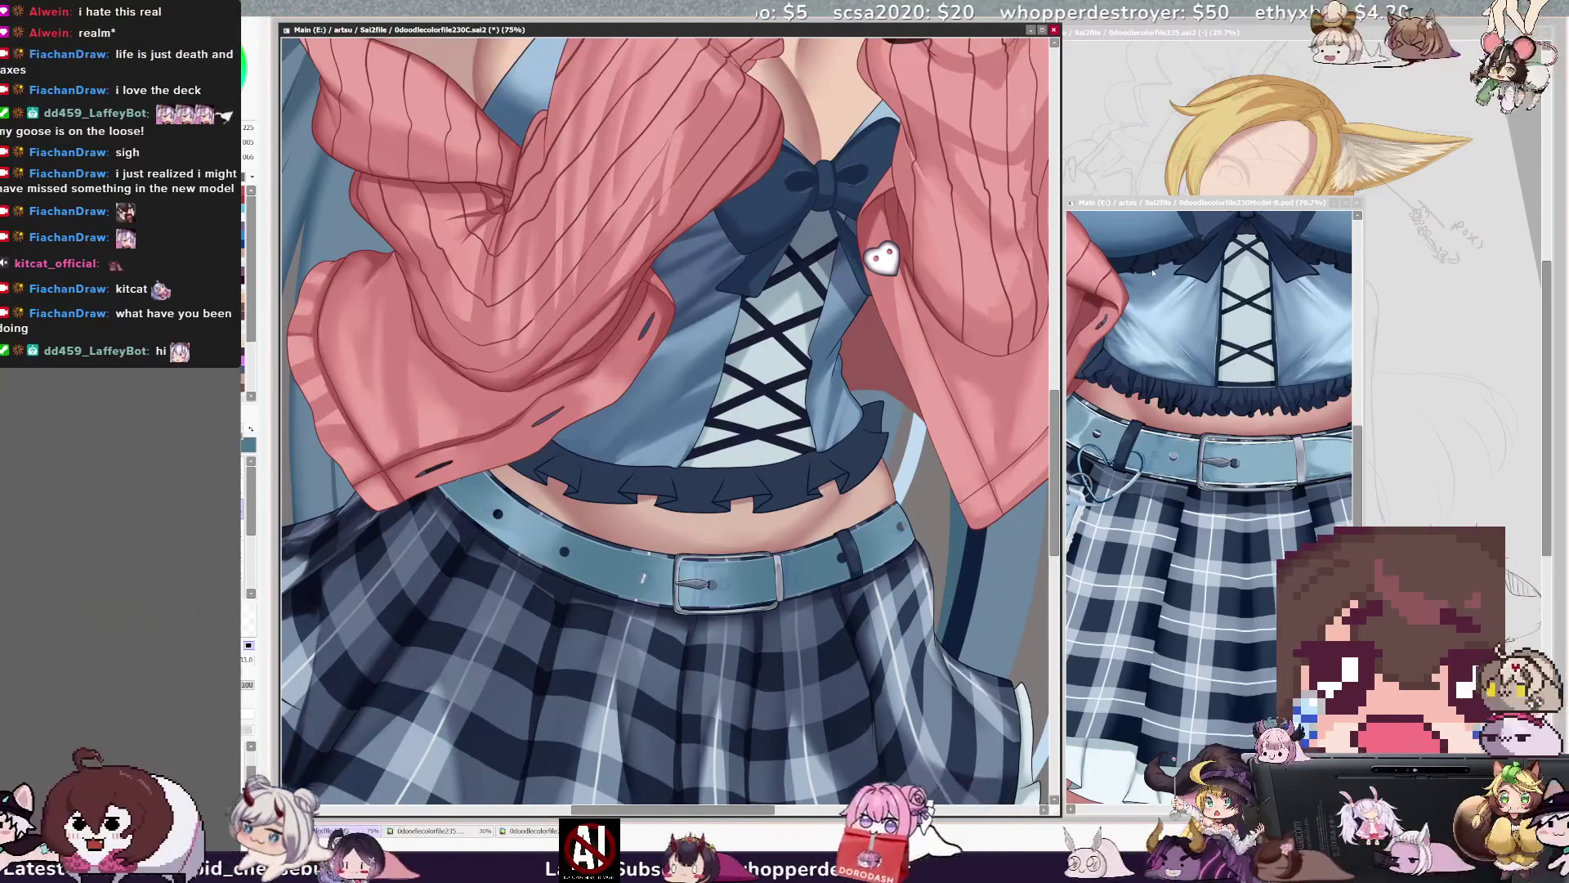
drag(769, 811, 775, 815)
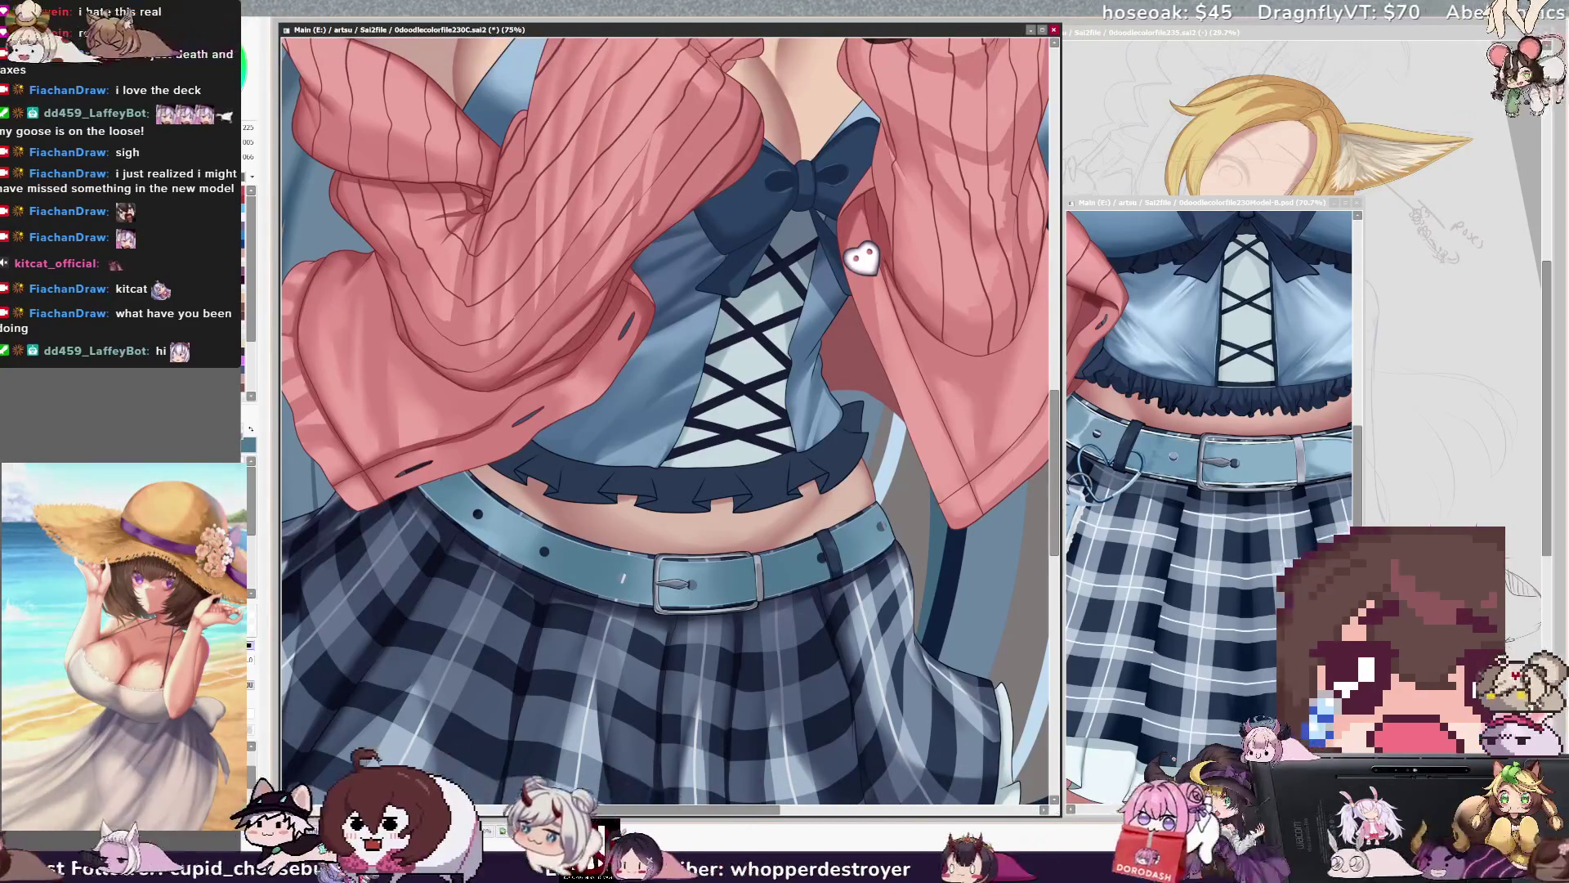
Undo to restore the buckle detail and zoom out to 33.3% to view the whole girl.
key(ctrl+z)
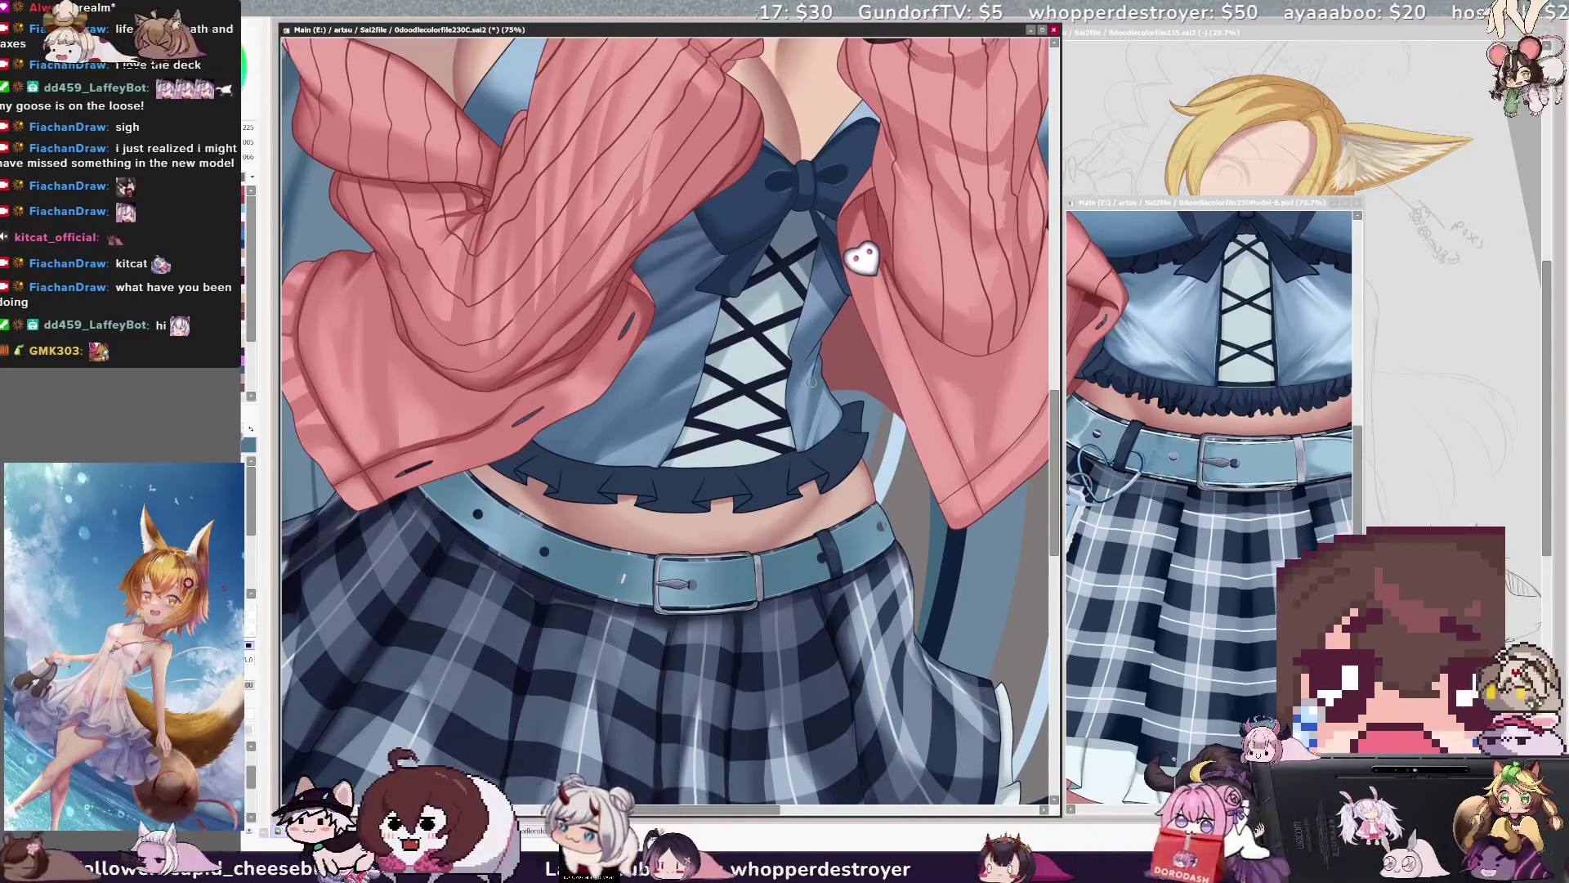
key(ctrl+minus)
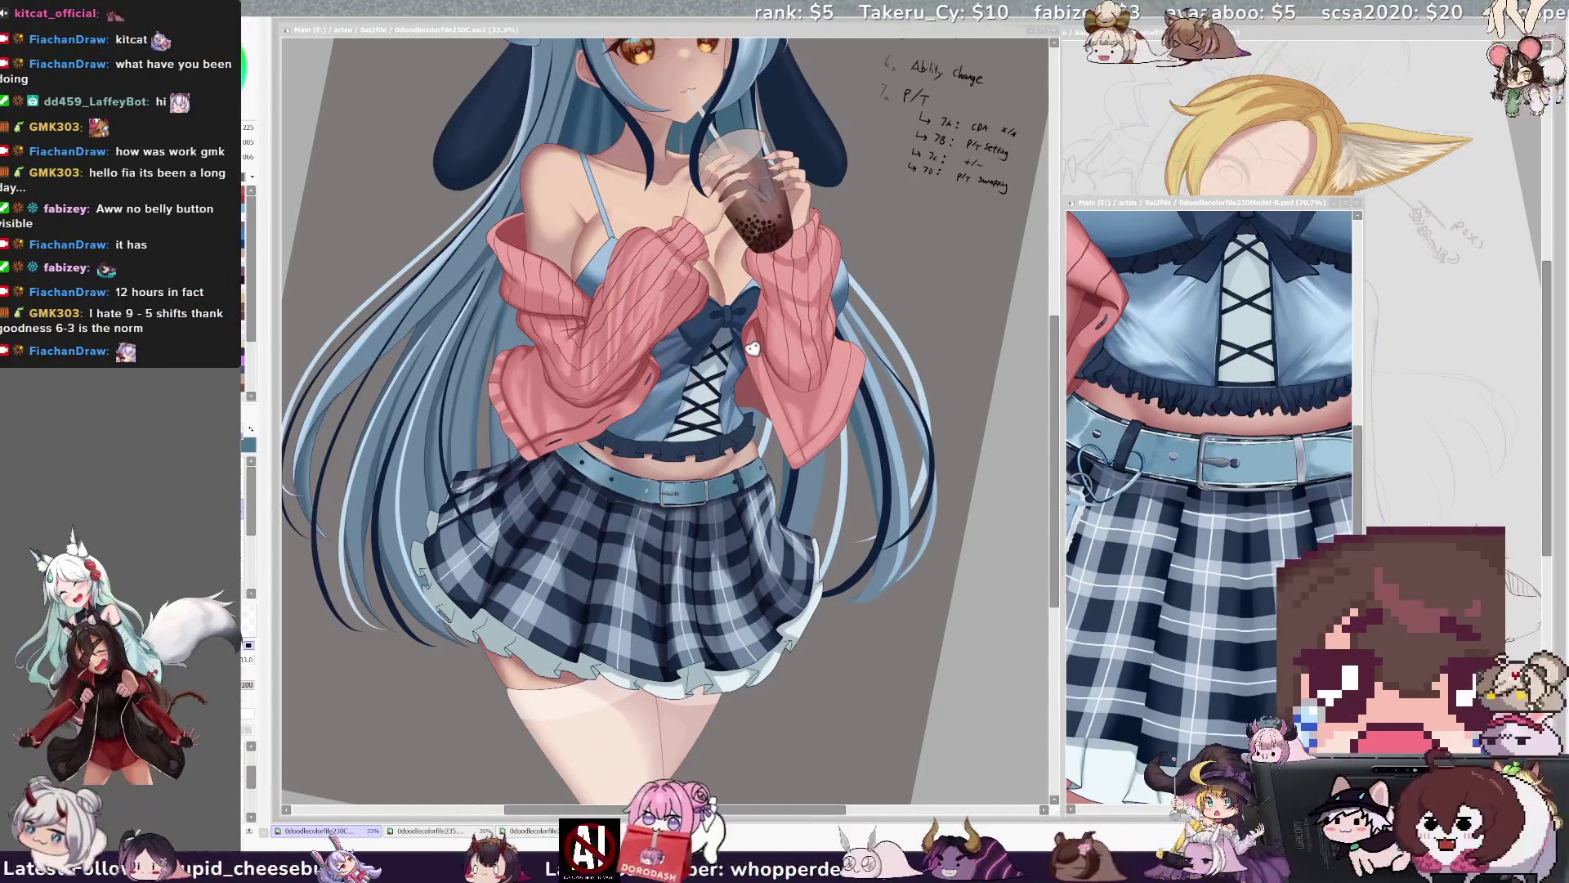
key(alt+Tab)
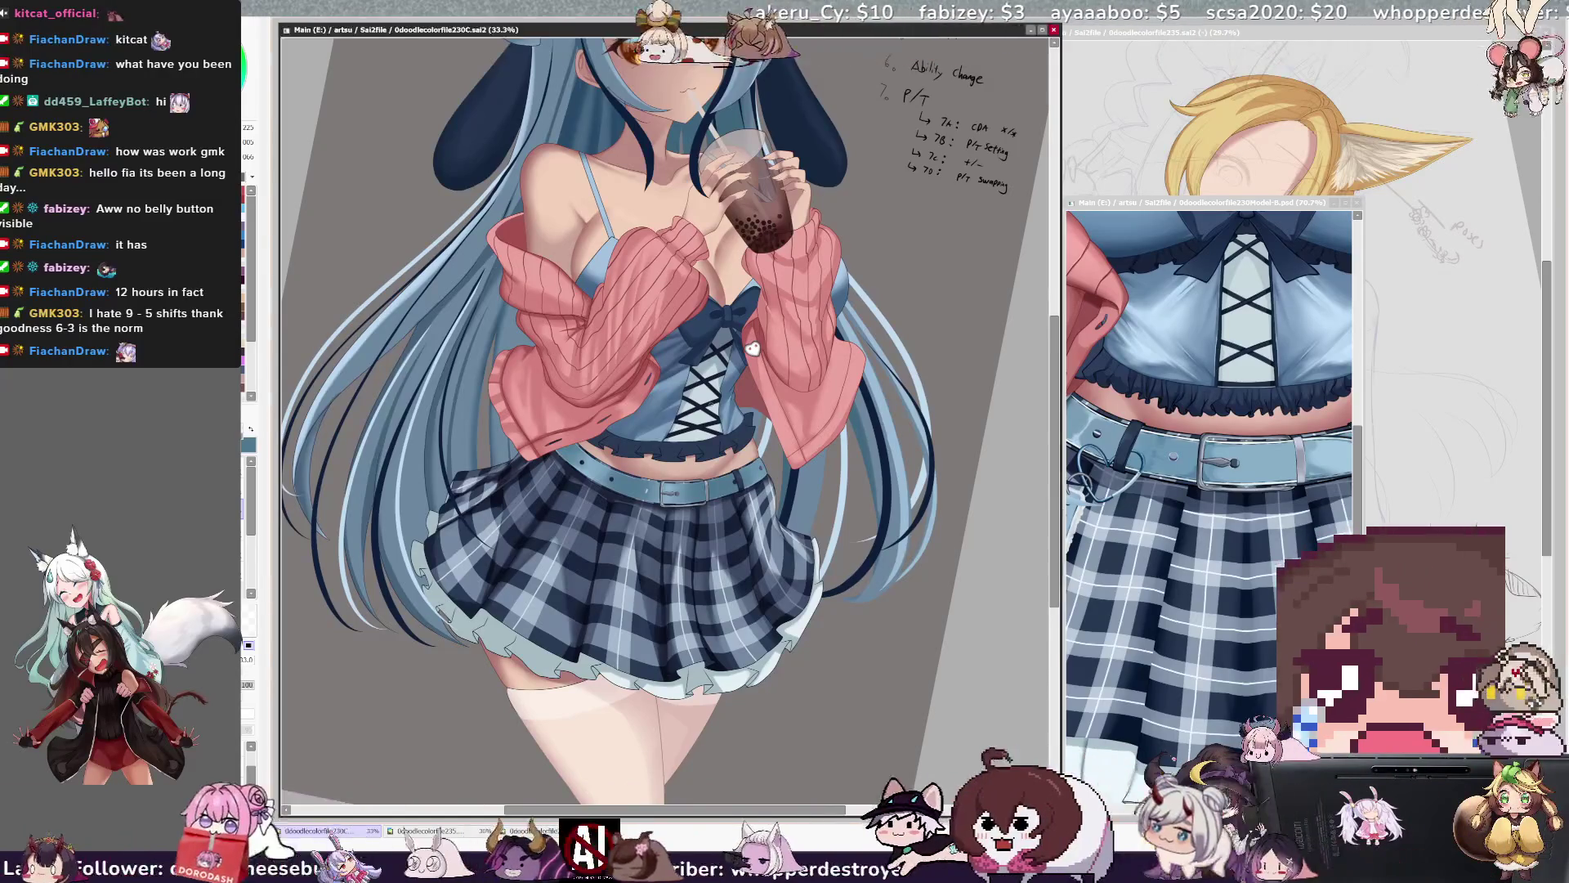
Reset the canvas rotation to straight and zoom to 50% on the torso and skirt.
key(Home)
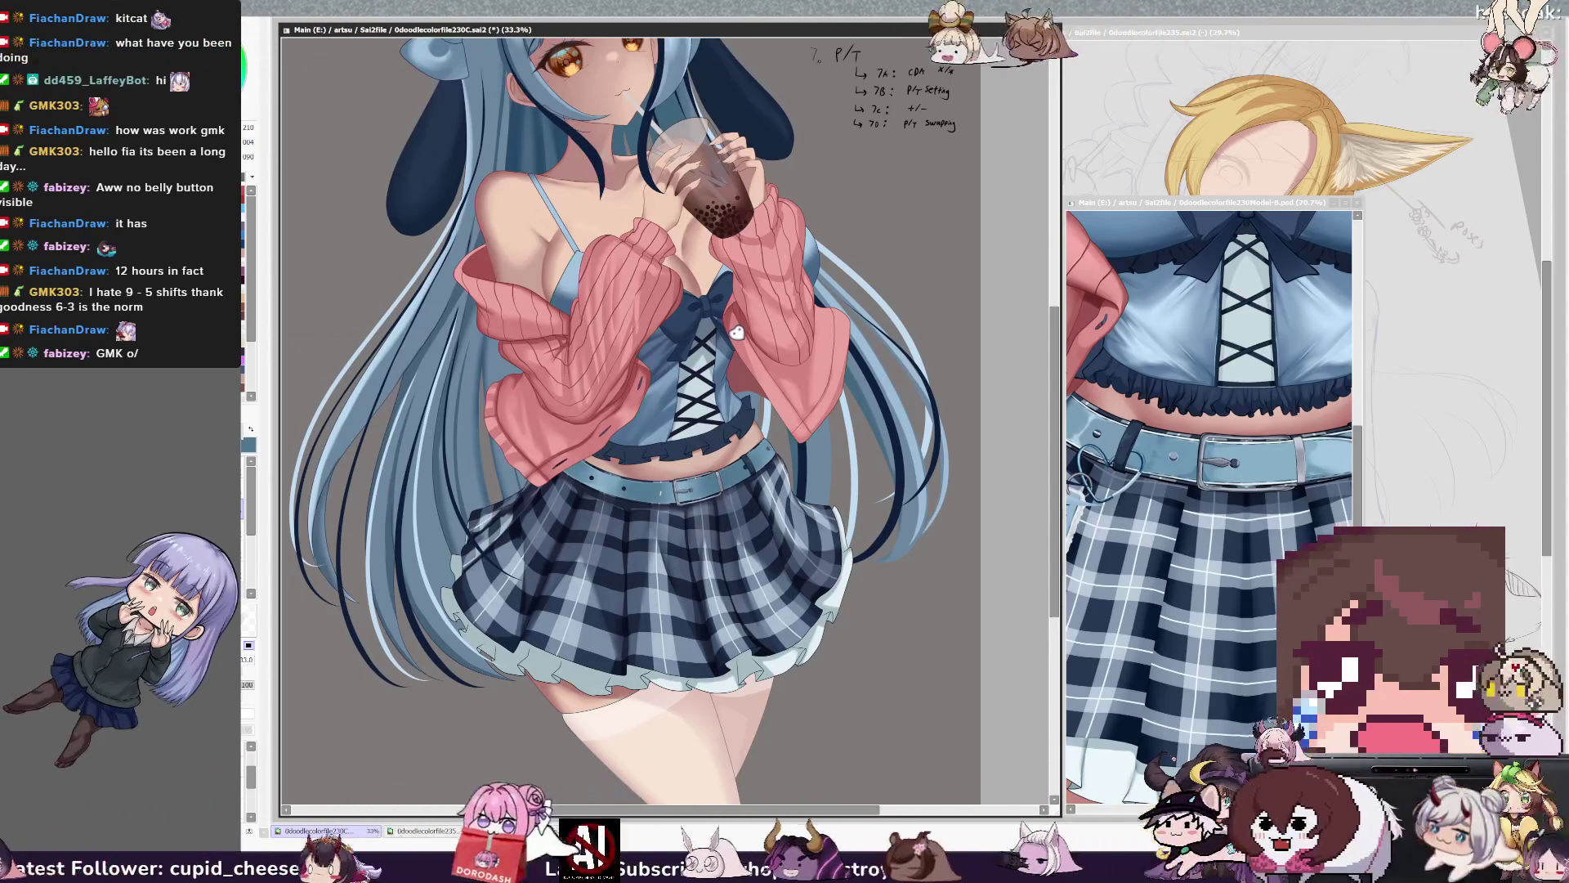
key(ctrl+plus)
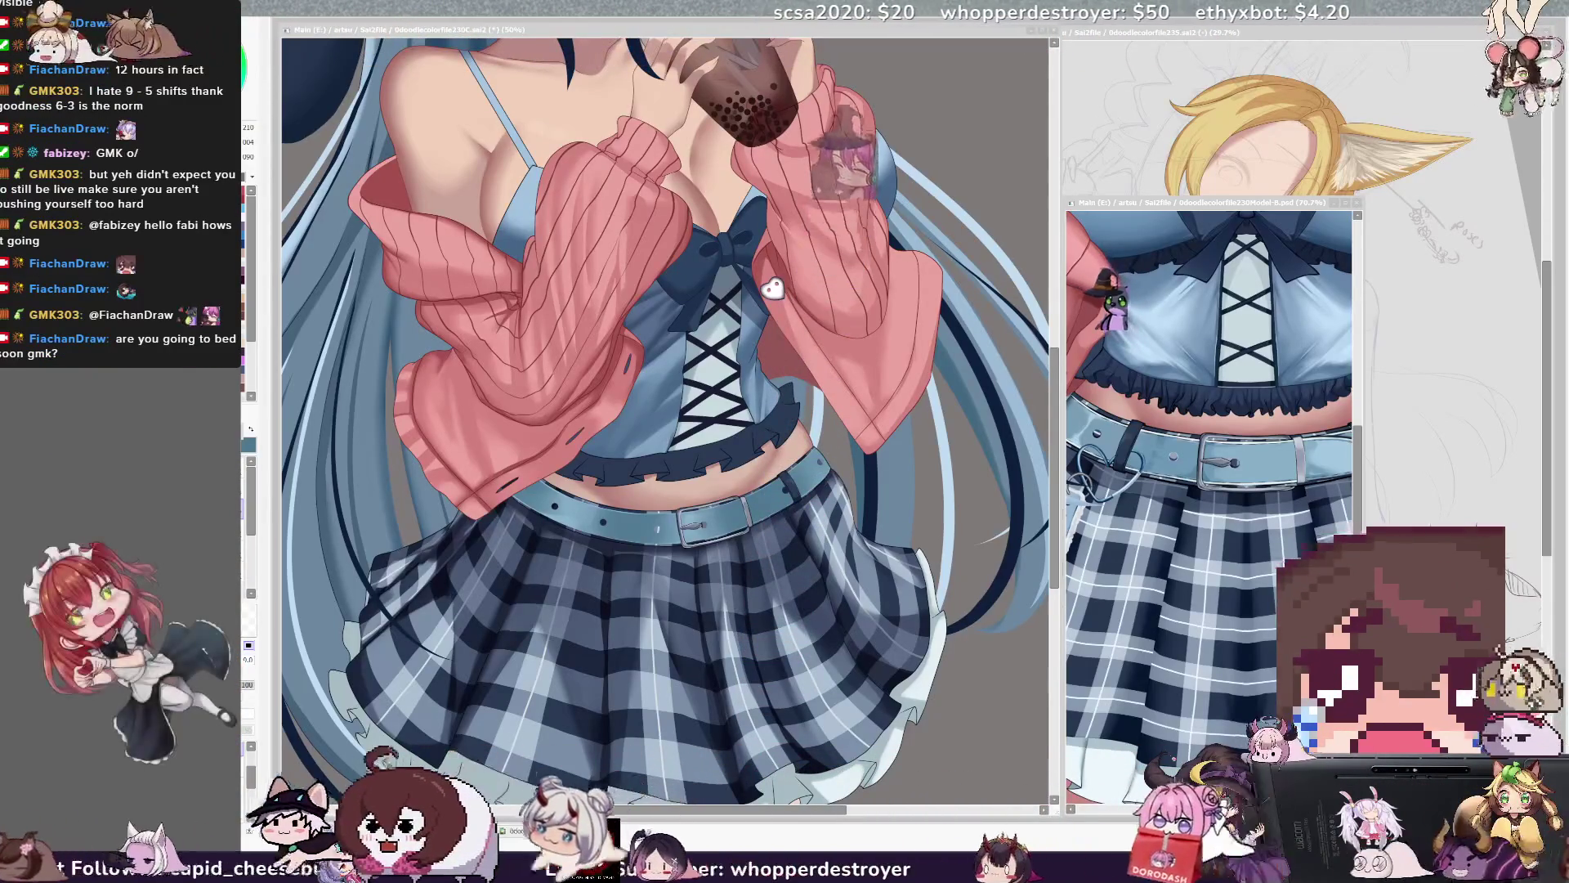
Check the full-body Model-B reference image, zooming it out and back in.
click(1209, 201)
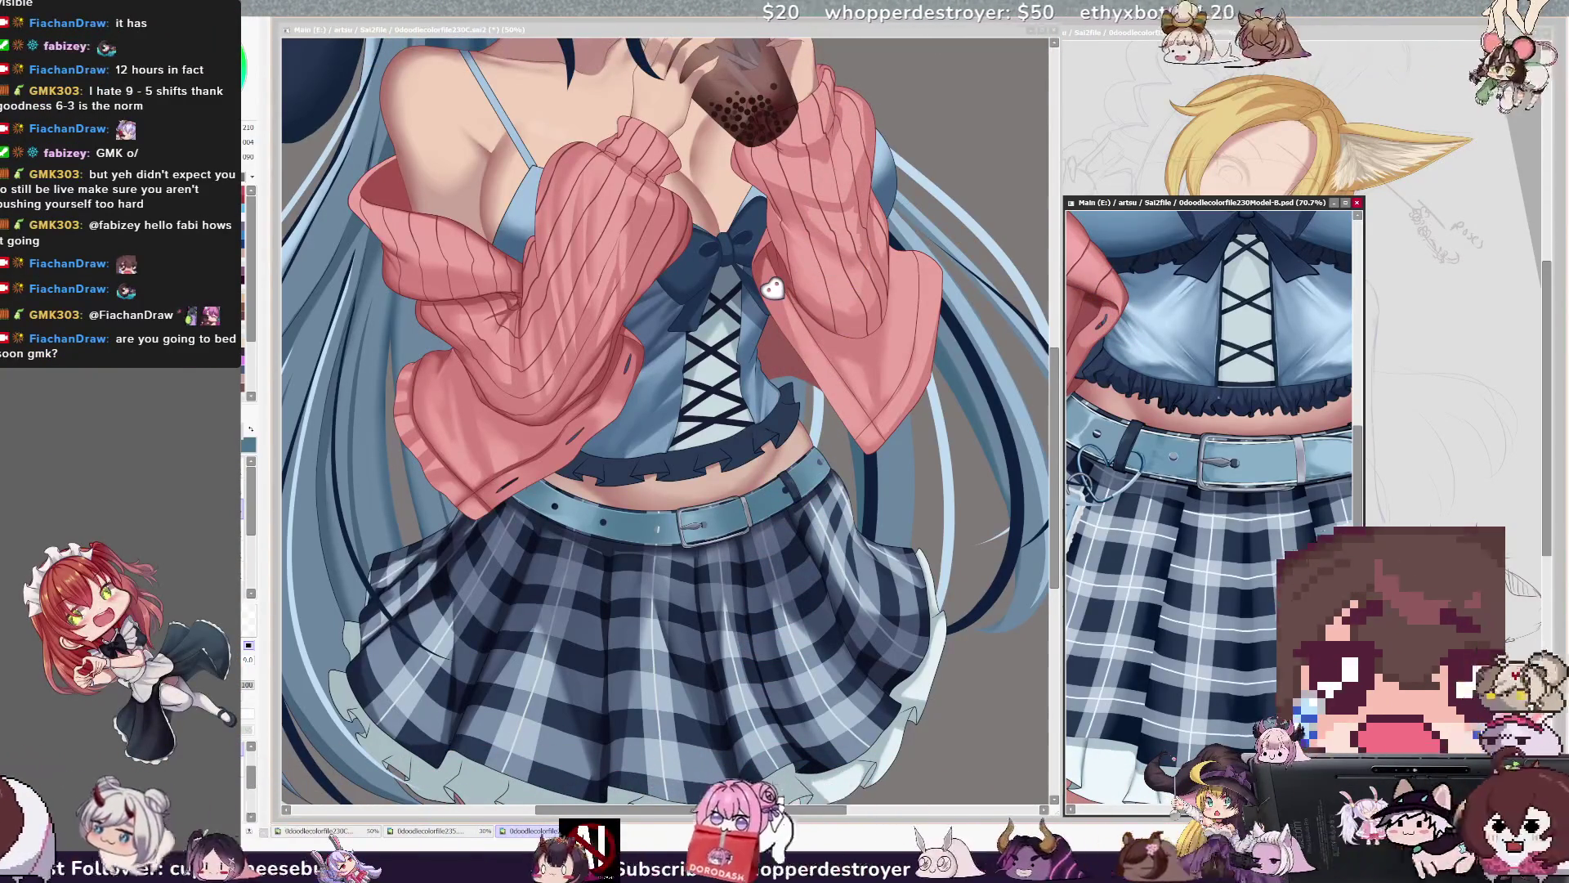
scroll(1210, 491, down, 5)
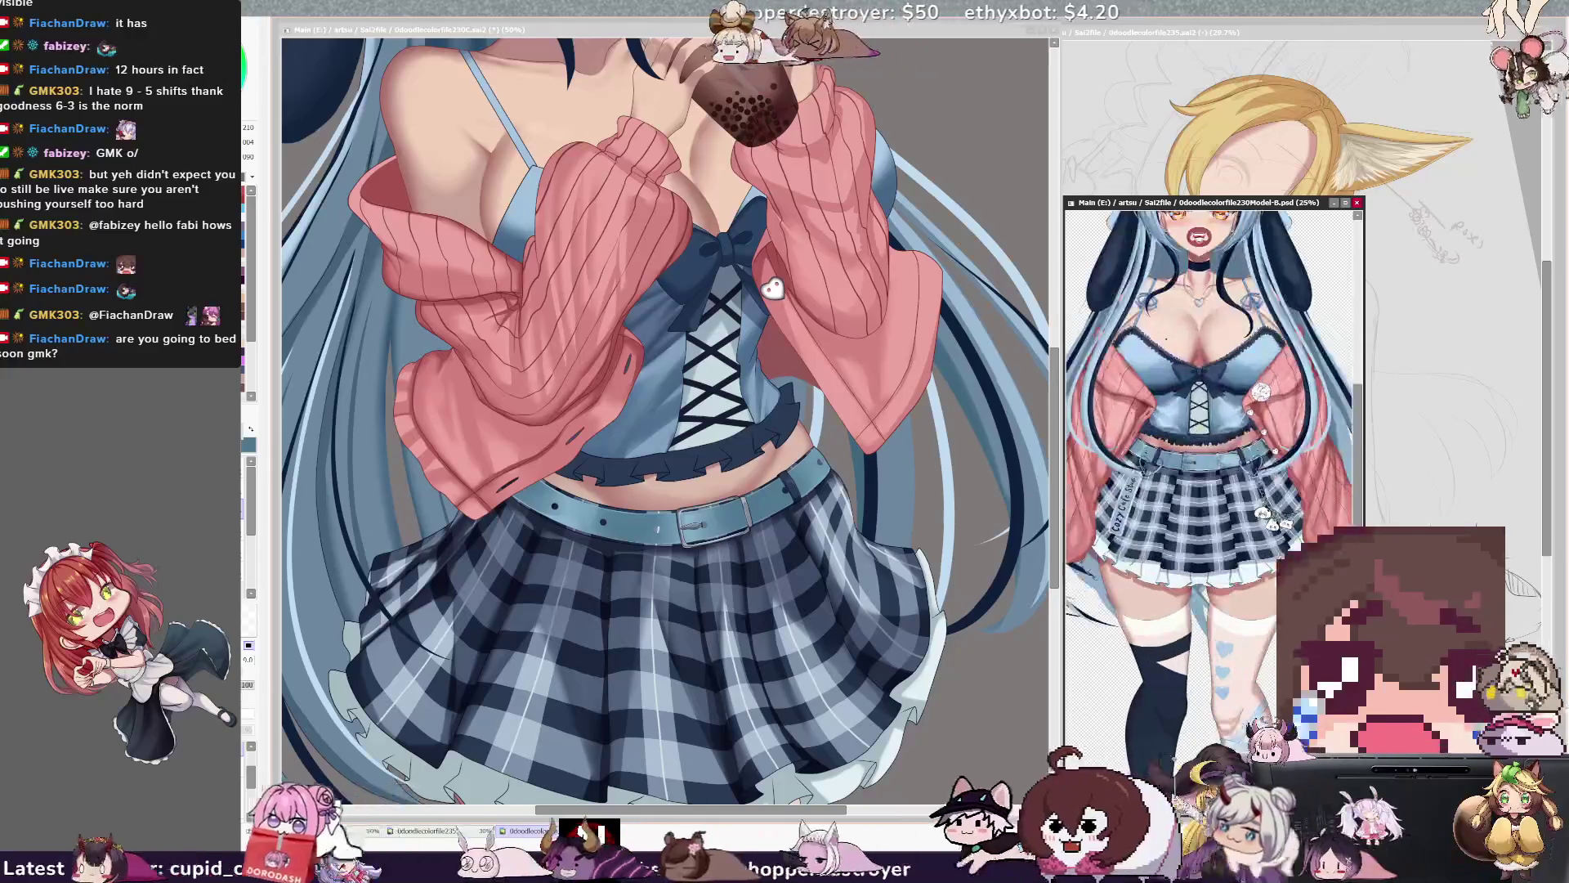
scroll(1209, 491, up, 3)
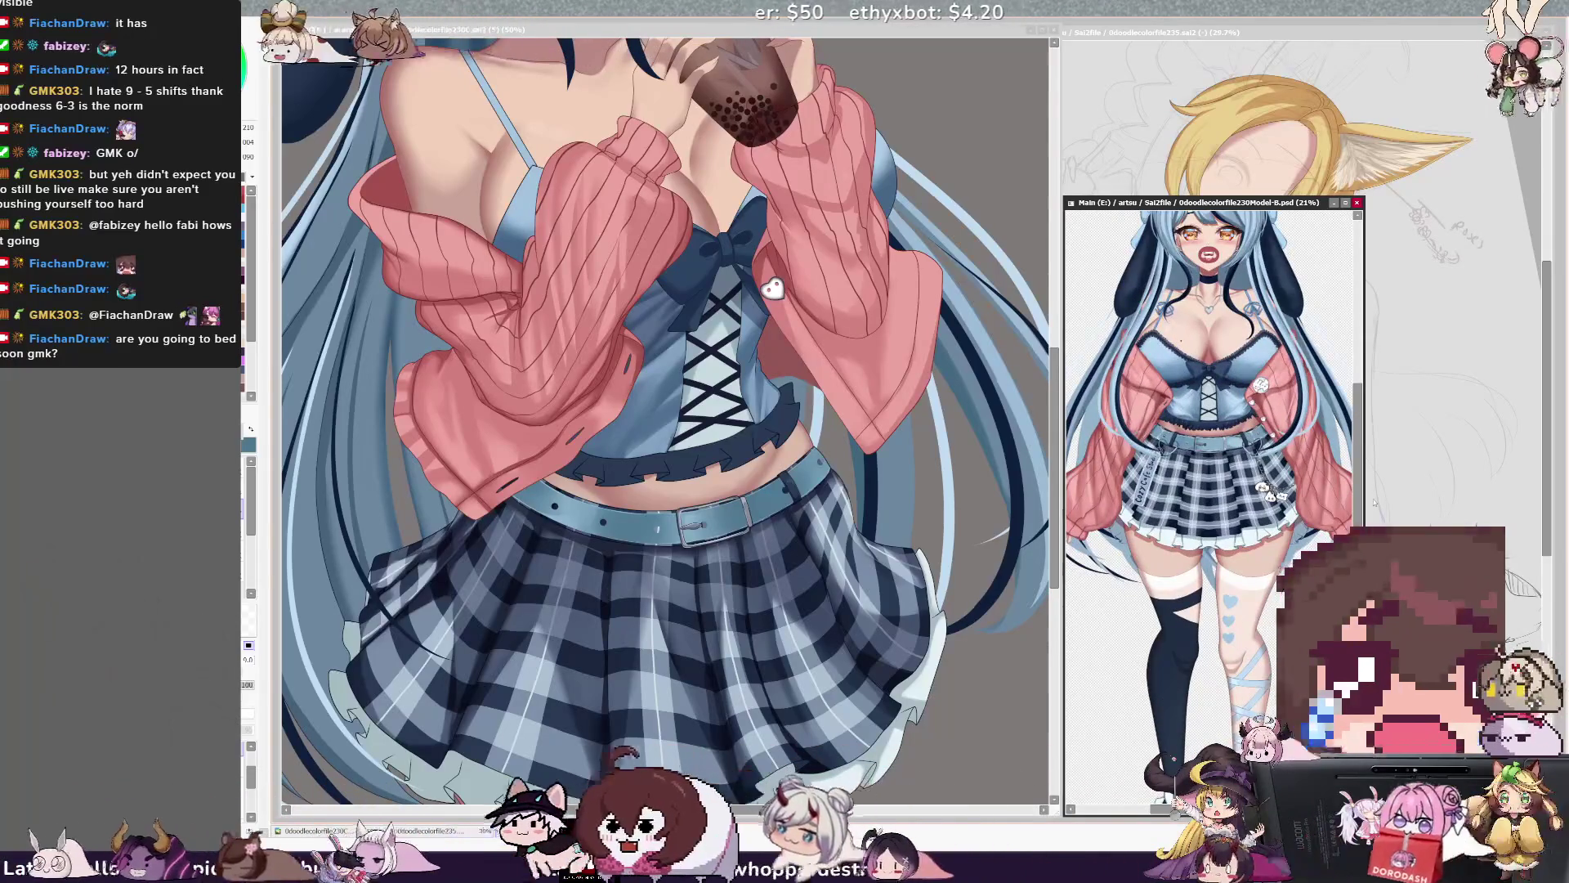
scroll(1210, 490, up, 1)
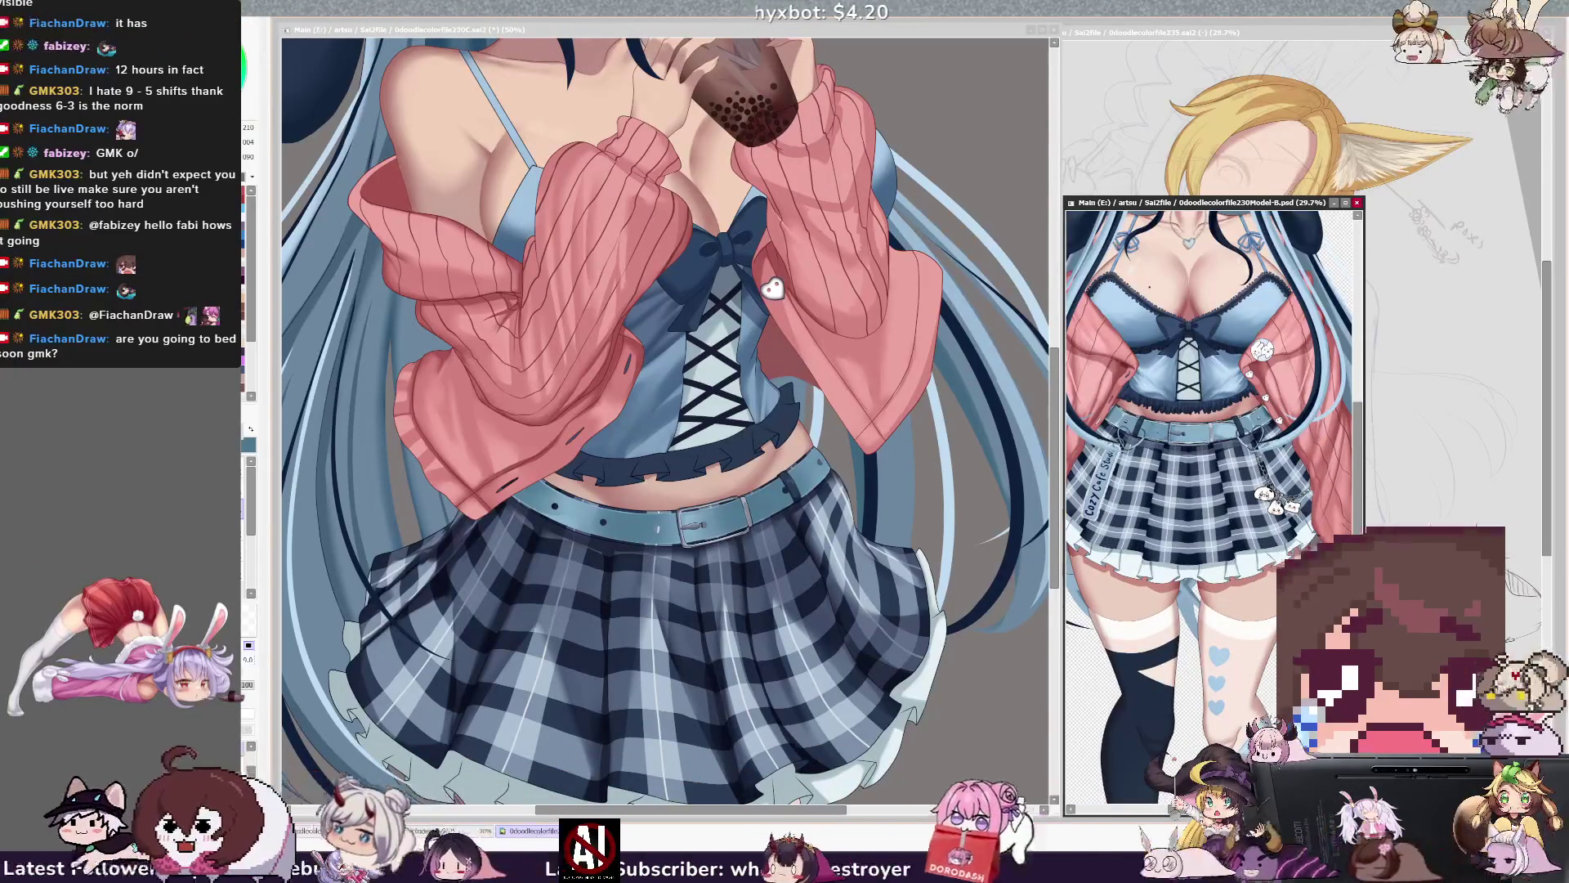
Bring up the 235 and 230C windows and zoom the illustration out to 25%.
click(1295, 39)
click(705, 37)
scroll(704, 37, down, 2)
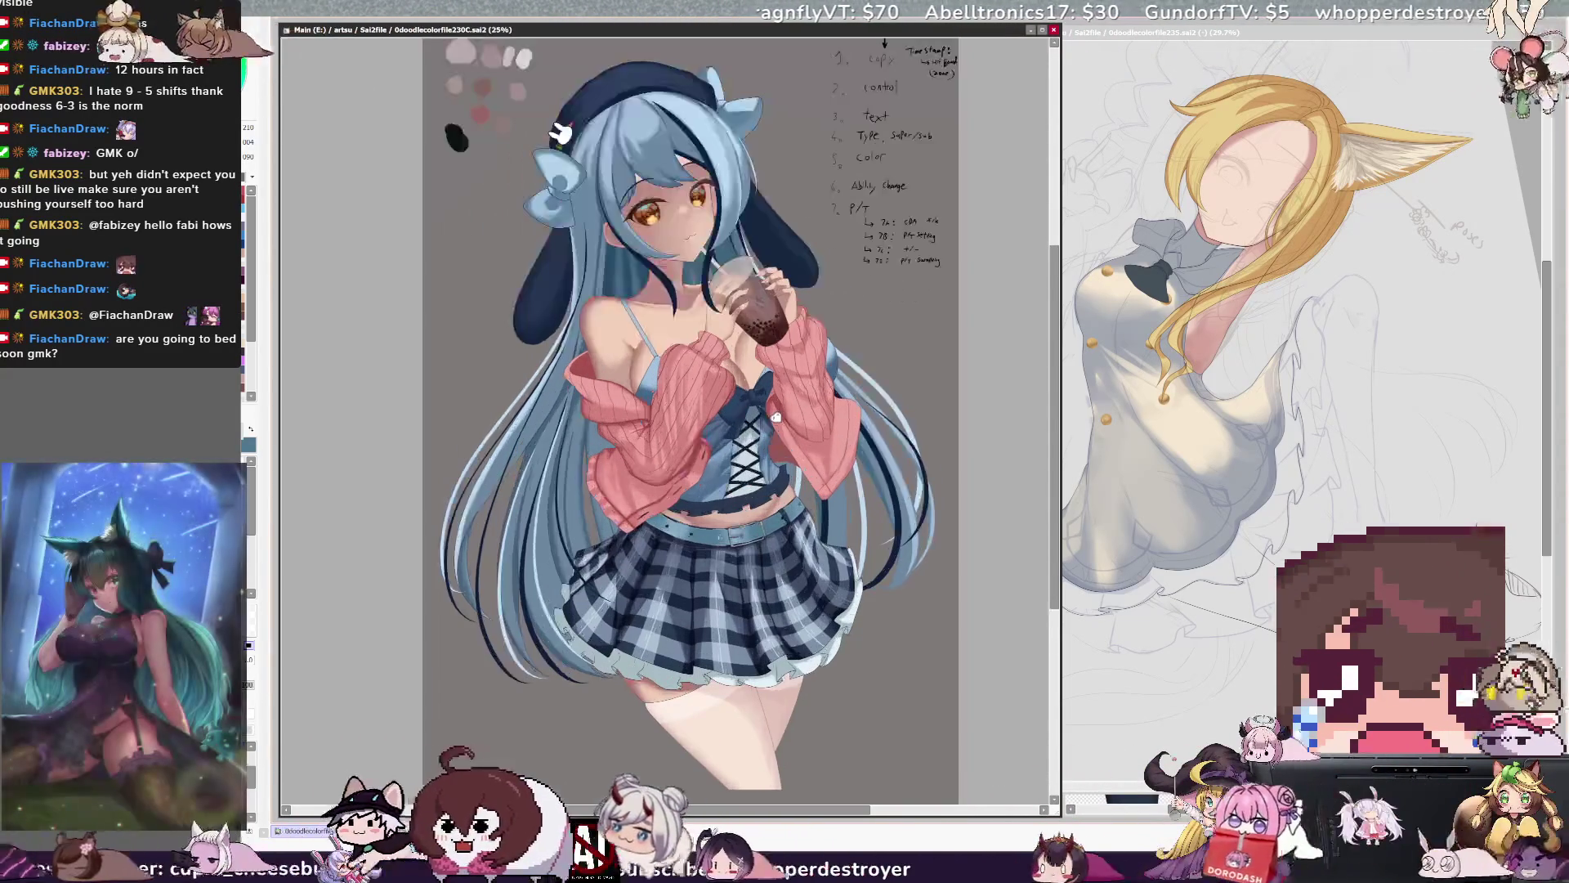
scroll(789, 384, up, 1)
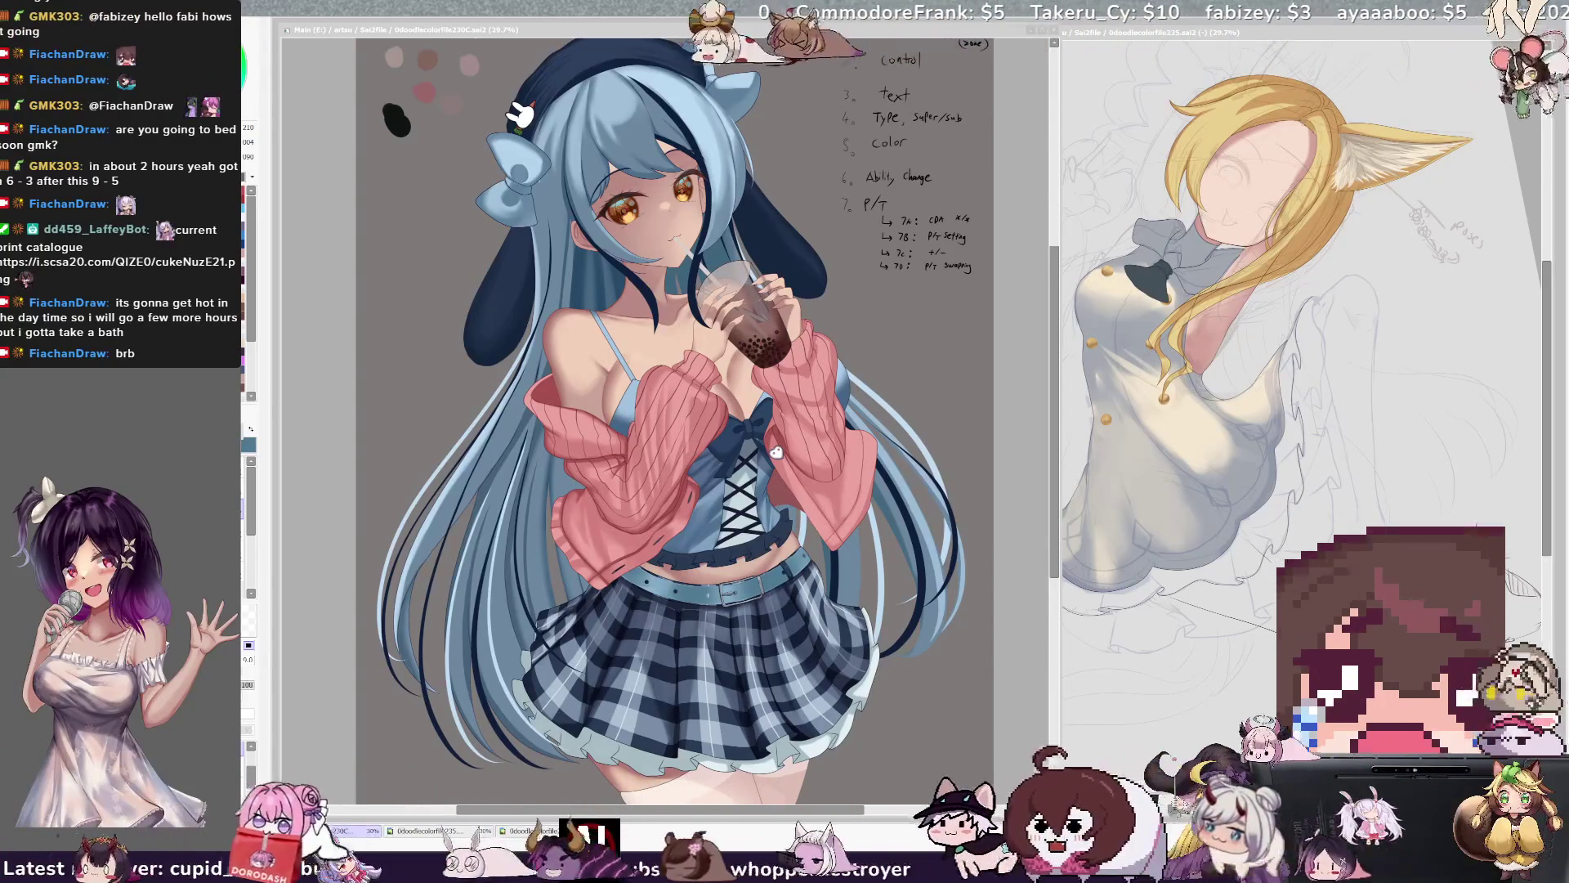
key(ctrl+Tab)
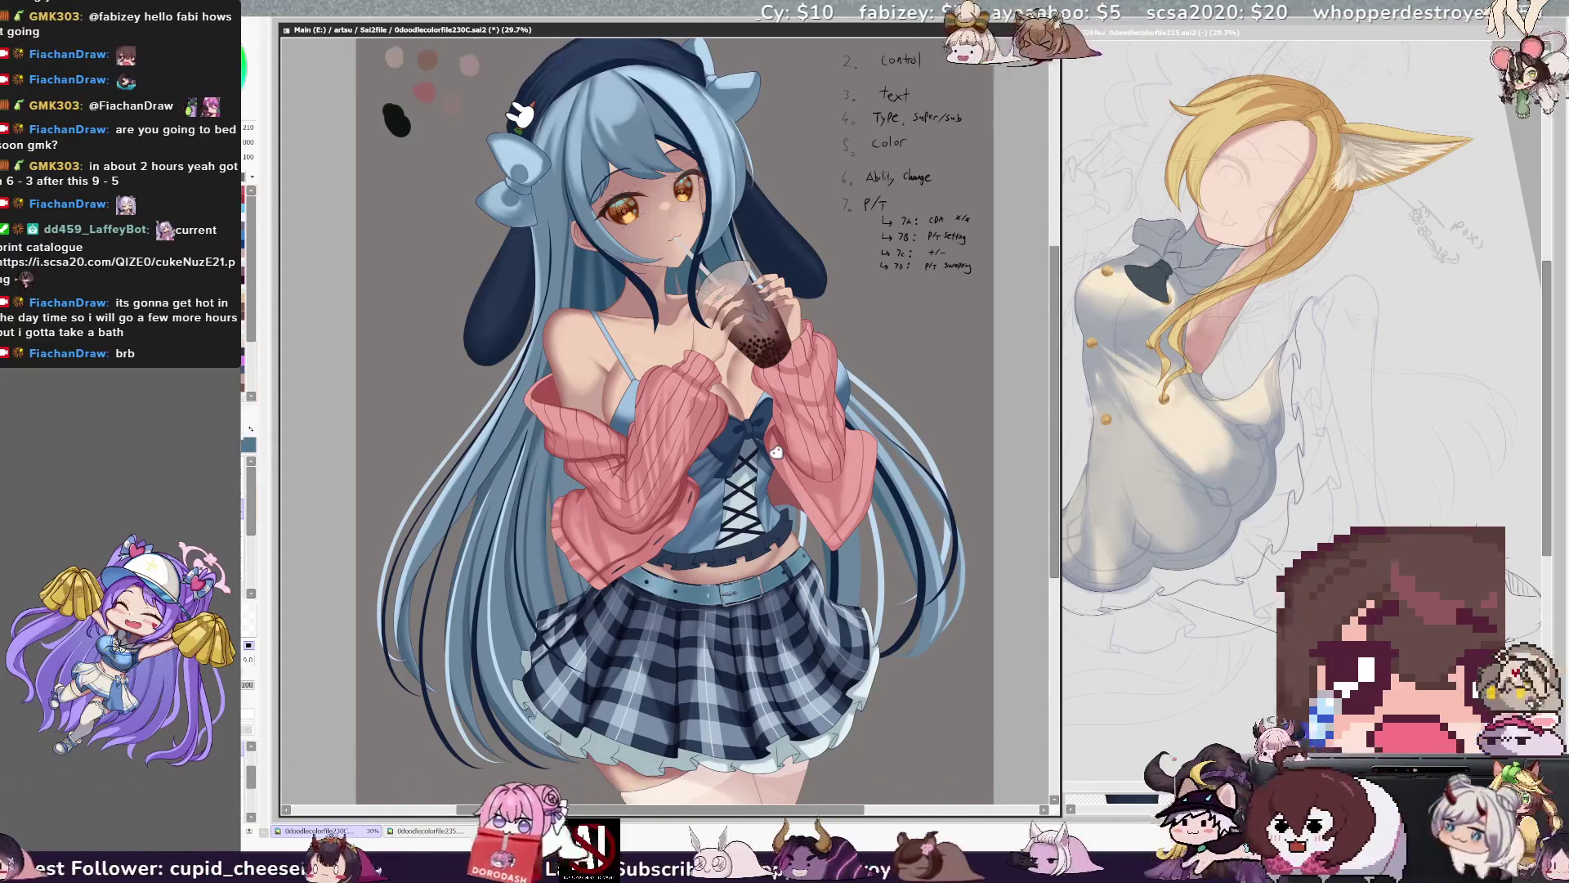
key(ctrl+z)
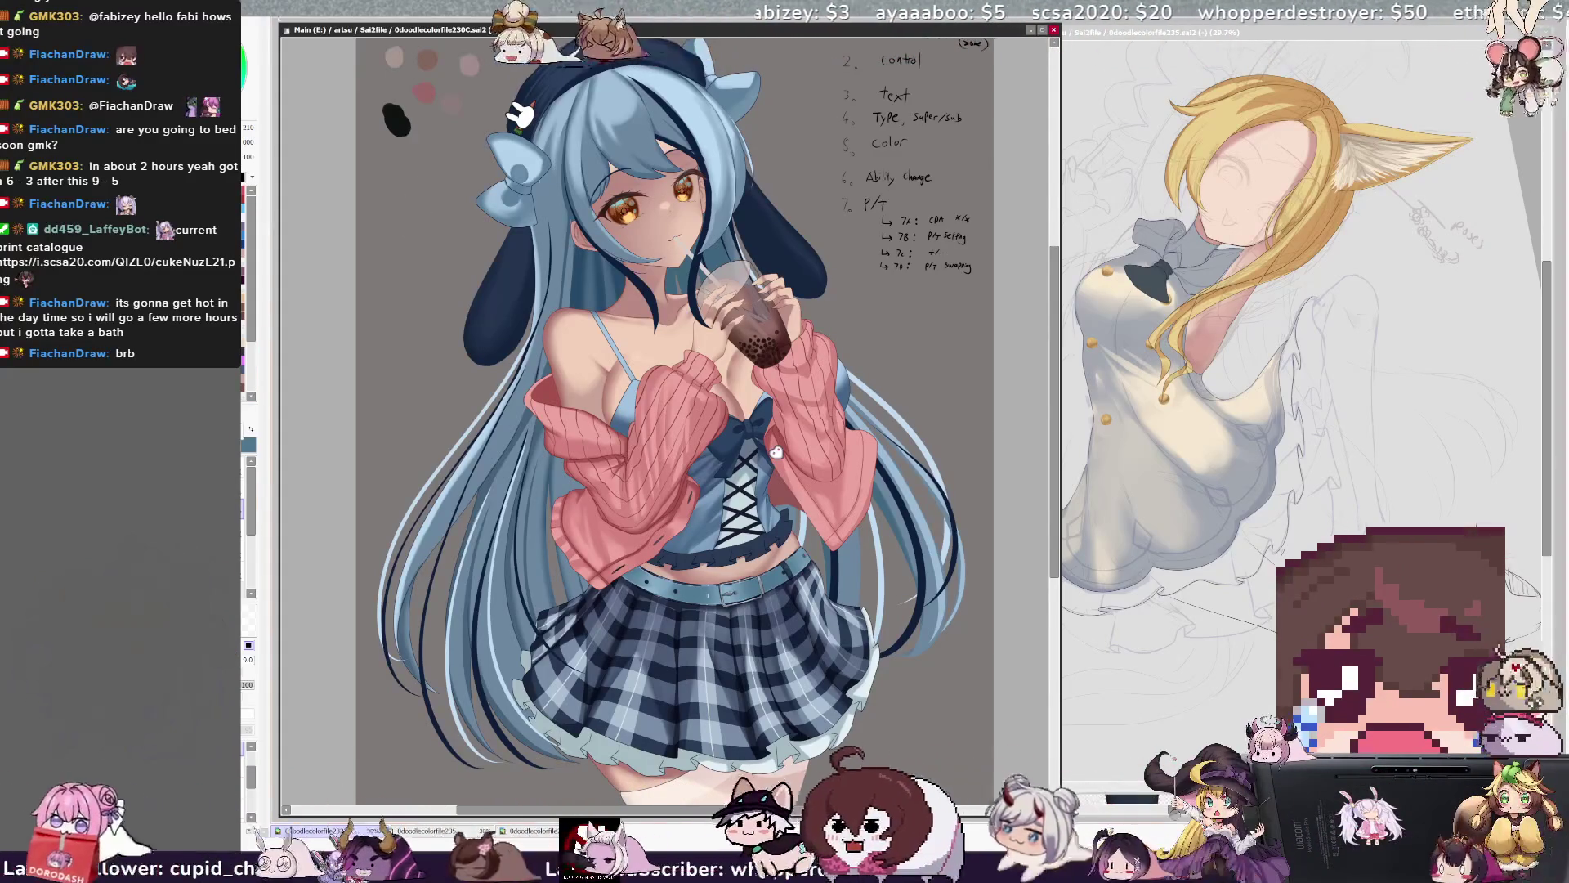
With a different brush enlarged to size 110, letter a white 'BRB' and underline beside the head.
key(e)
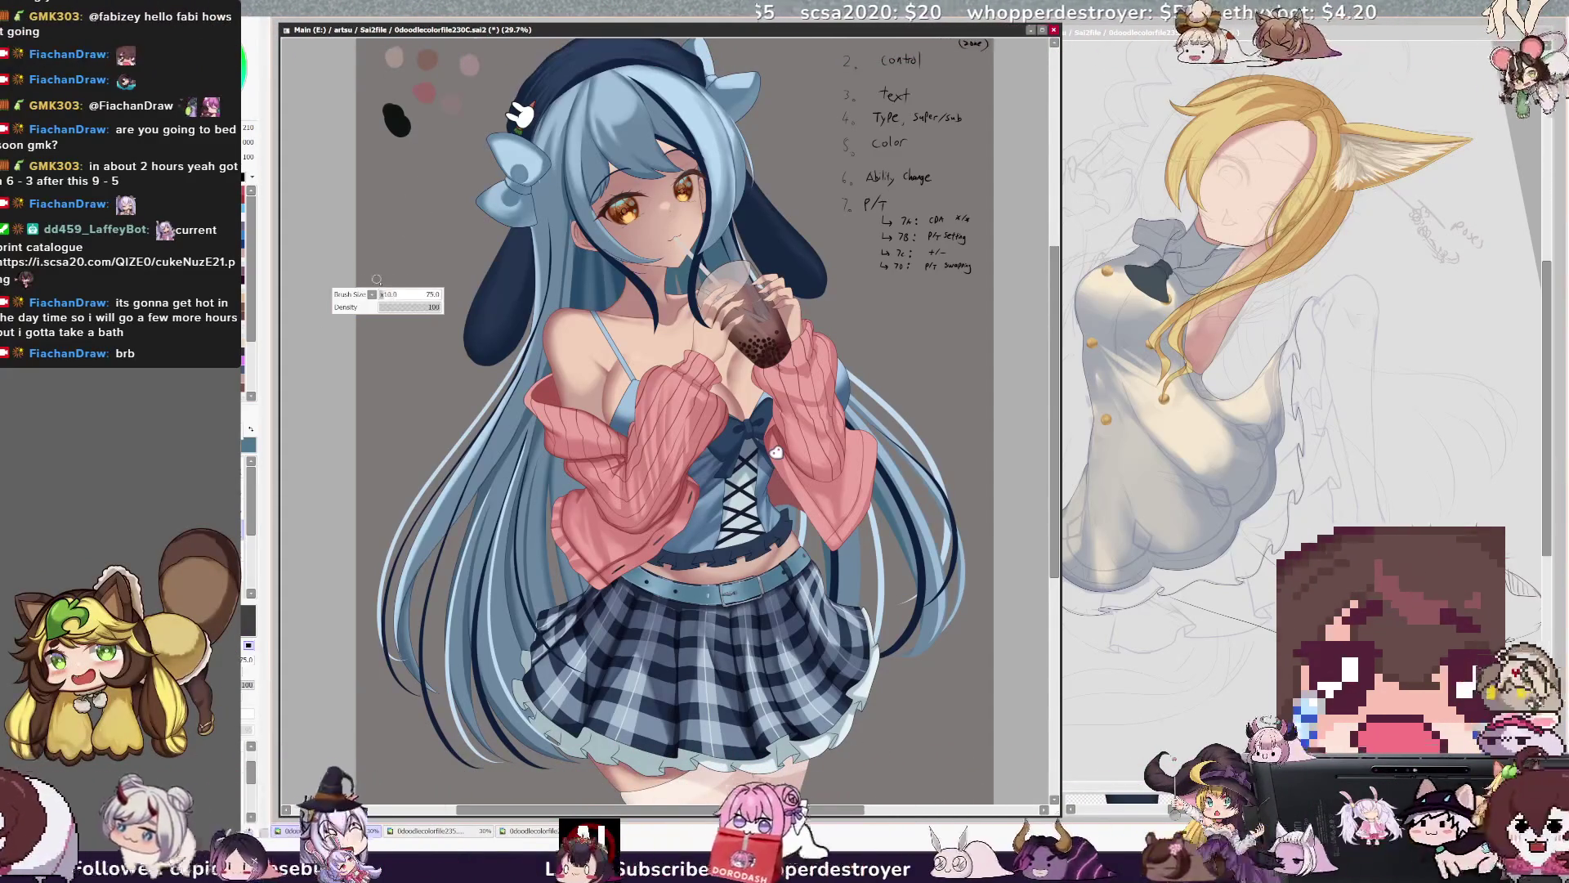
drag(377, 280, 384, 263)
mouse_move(363, 204)
mouse_down()
mouse_move(401, 318)
mouse_move(416, 262)
mouse_move(523, 221)
mouse_up()
drag(392, 355, 572, 221)
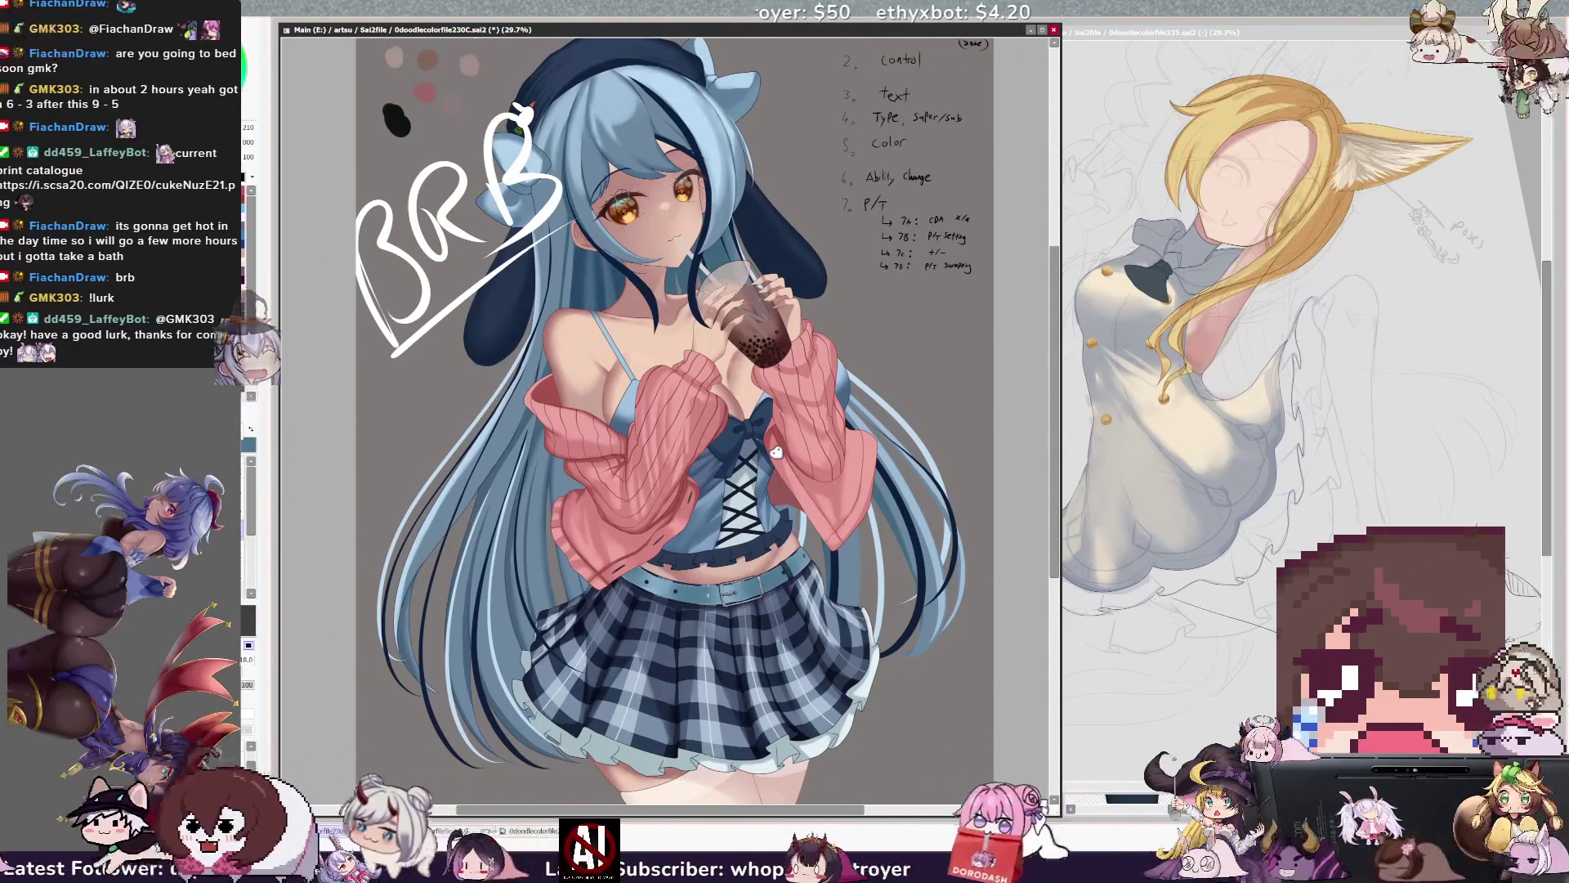